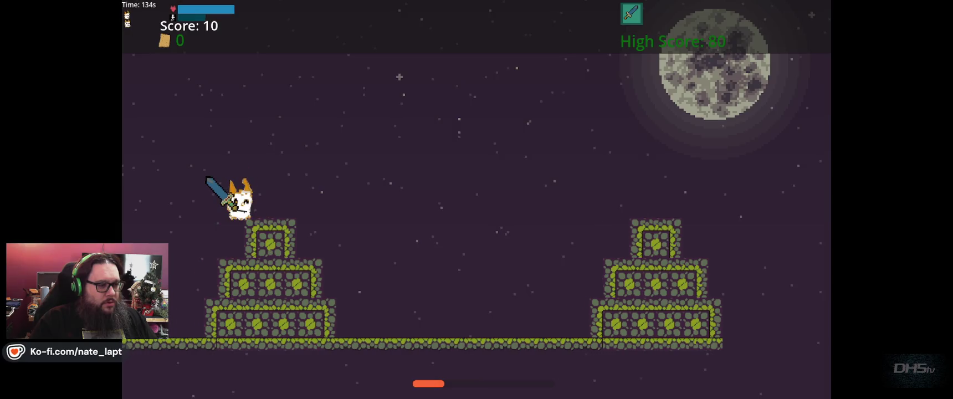
key(Right)
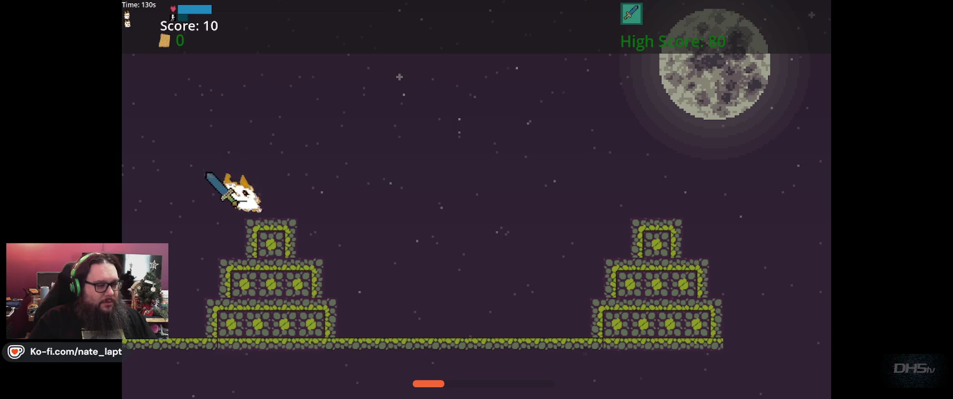
- Run and jump the character across the stone pyramids of the dragon level
key(Right)
key(Right)
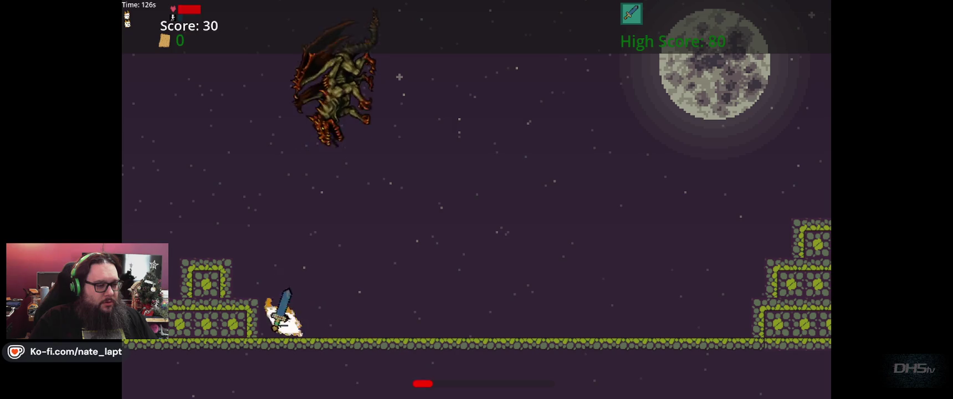
key(Right)
key(Right)
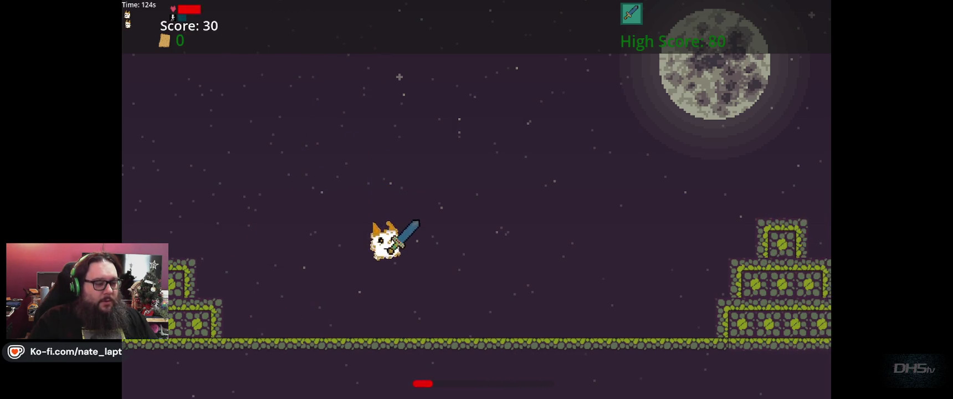
key(Left)
key(Right)
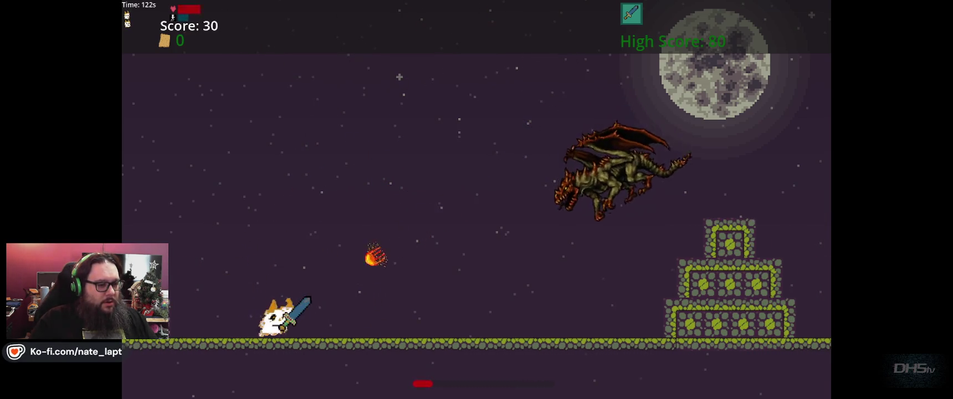
key(Up)
key(Right)
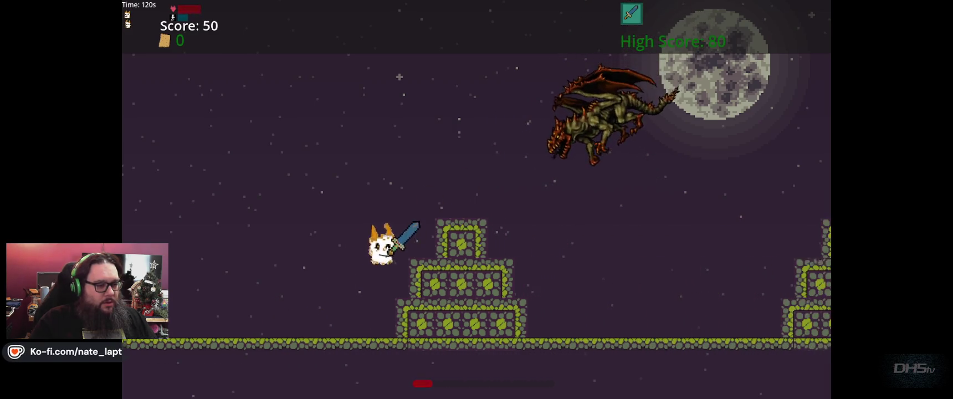
key(Up)
key(Left)
key(Right)
key(Right)
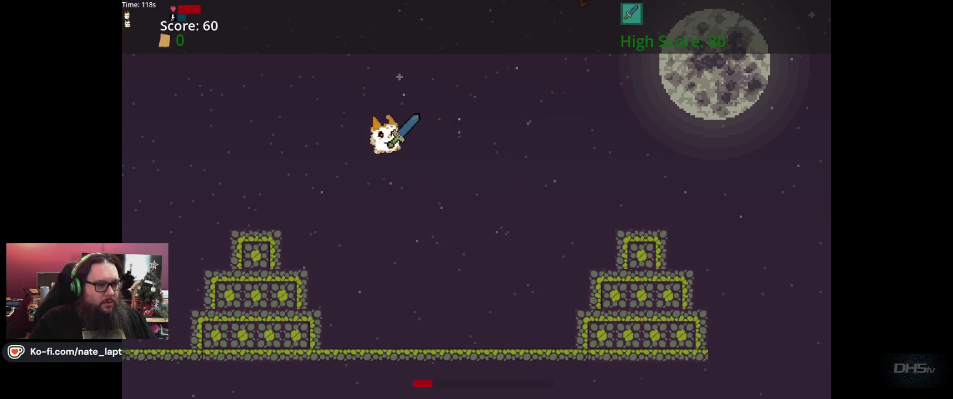
- Drop toward the dragon, then pause and exit the game back to the editor
key(Left)
key(Left)
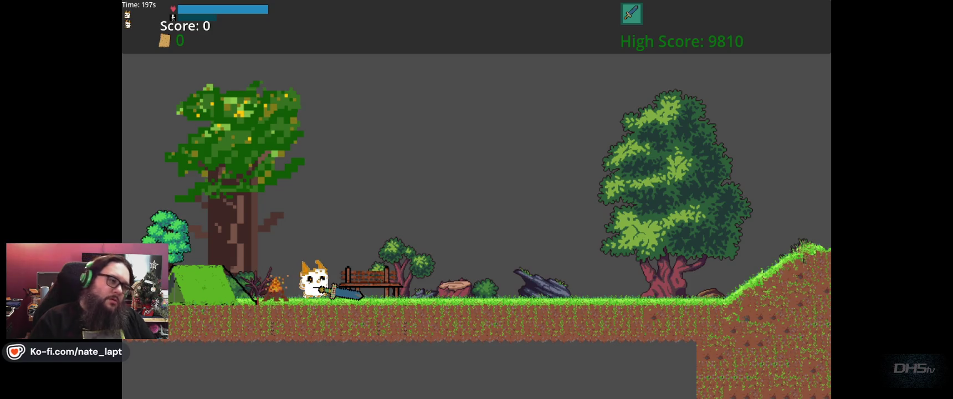
key(Escape)
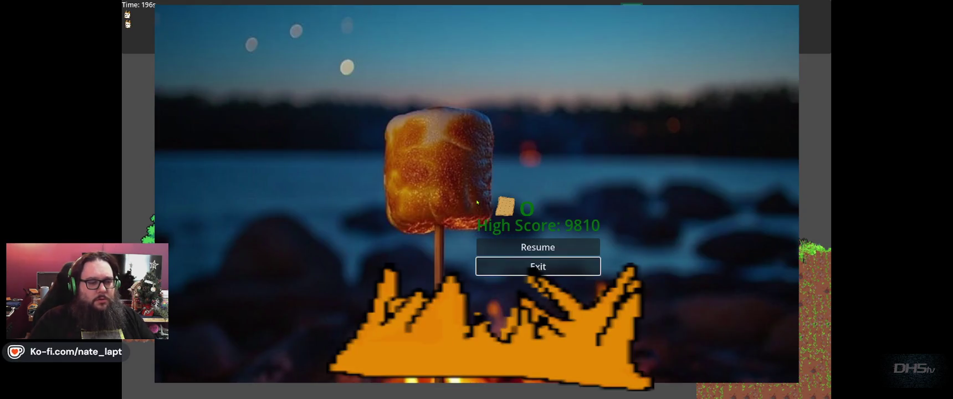
key(Return)
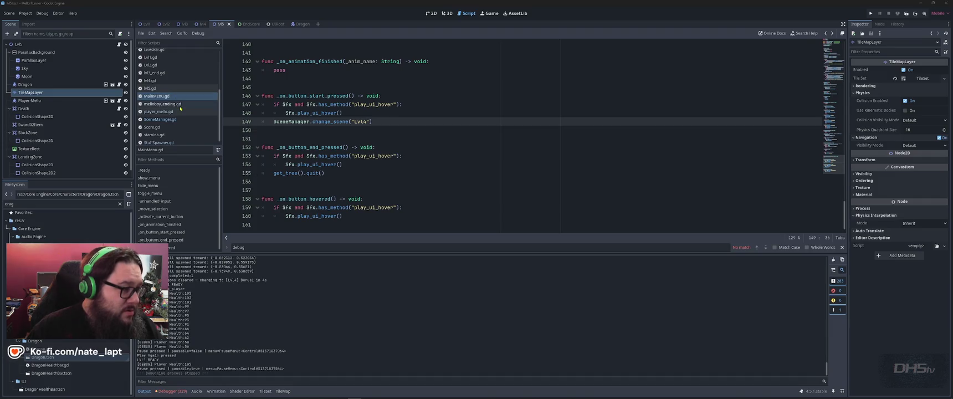
- Open lvl4.gd and step through its 'fireb' matches to the _spawn_fireball call
click(60, 204)
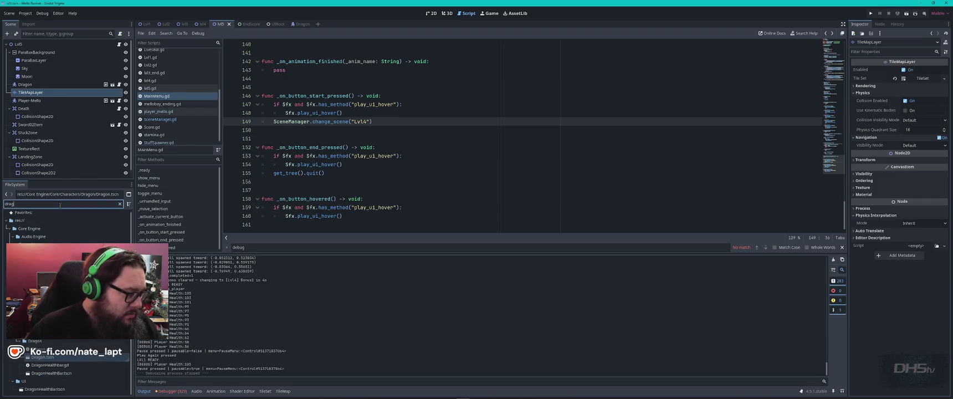
text(lvl4)
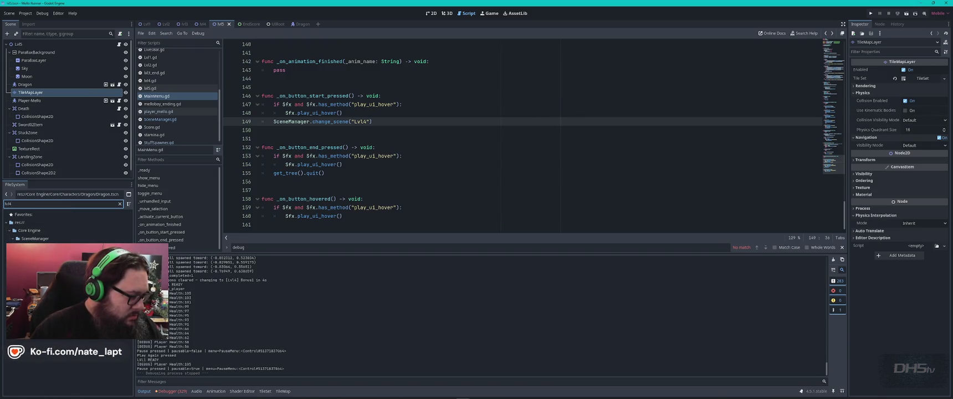
double_click(44, 262)
key(ctrl+f)
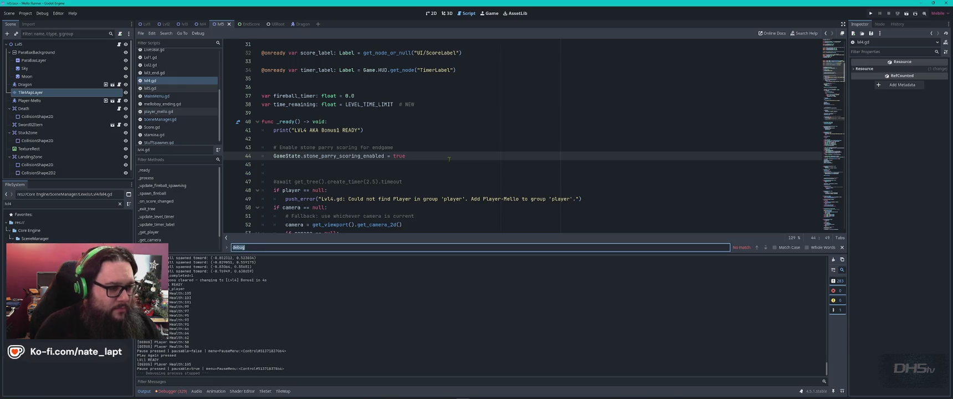
text(fireb)
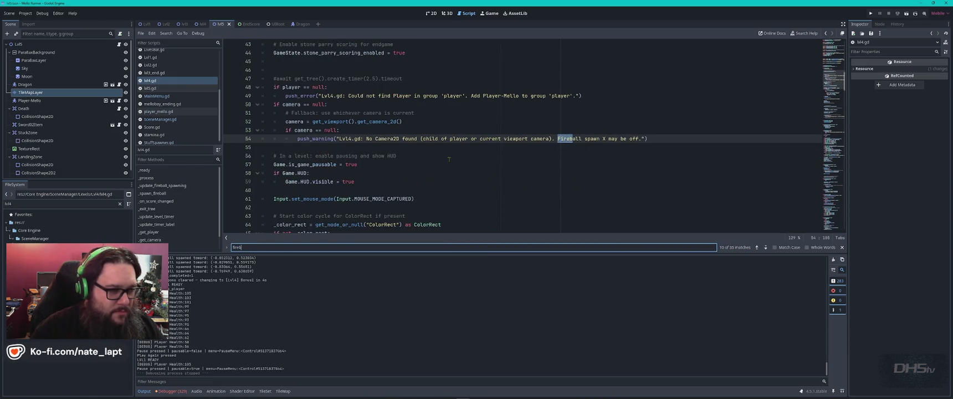
key(Return)
key(Return)
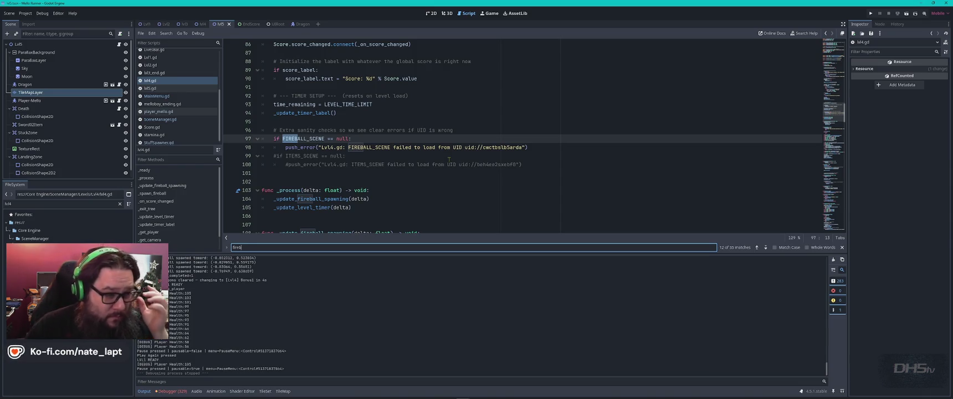
key(Return)
key(Return)
key(Return)
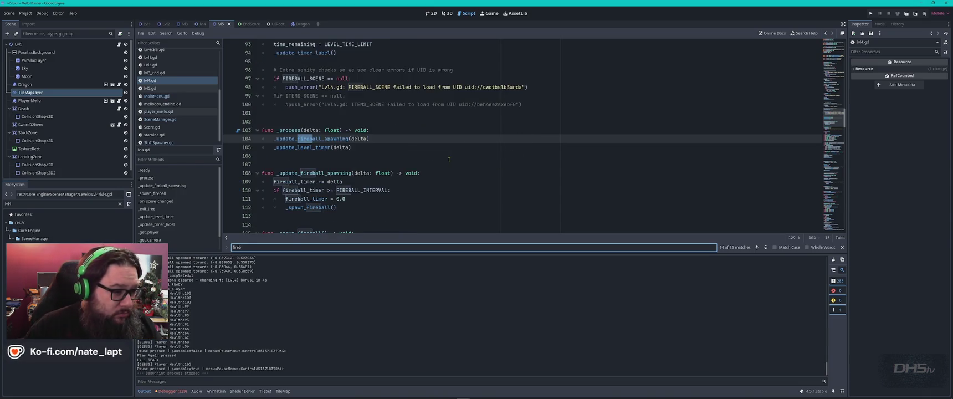
key(Return)
key(Return)
key(Return)
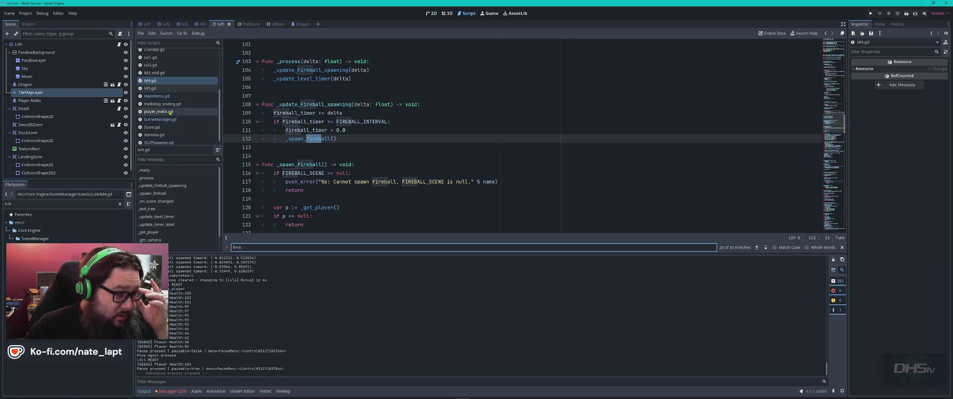
- Change MainMenu.gd's start scene from "Lvl4" to "Bonus1" and run the project with F5
click(166, 88)
click(172, 96)
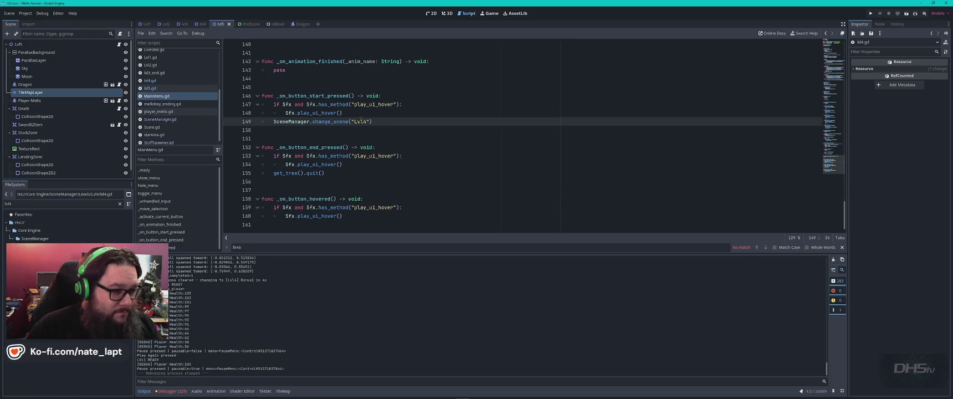
text(B)
key(BackSpace)
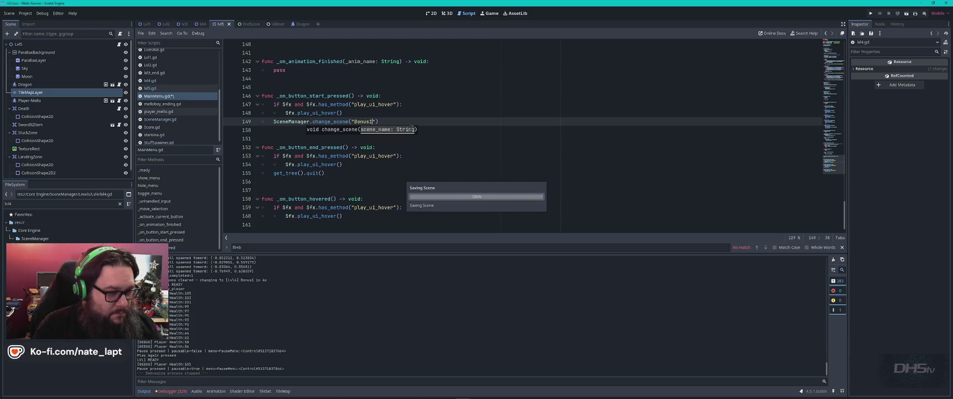
key(F5)
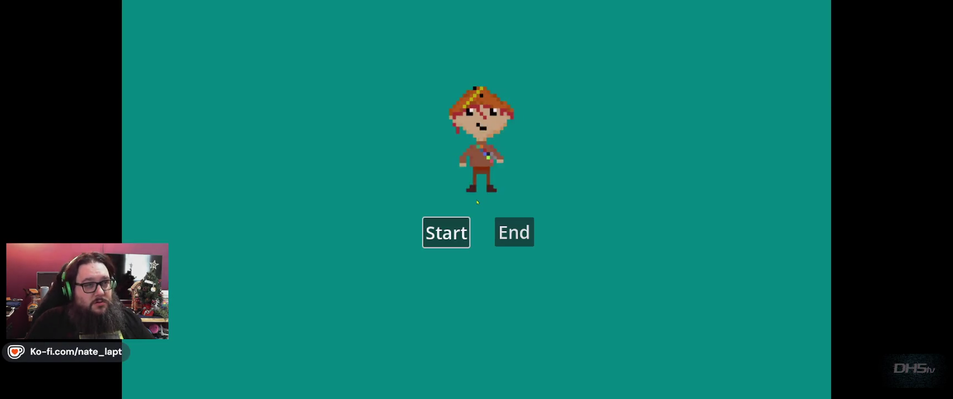
- Start and play the Bonus1 level to 14300 points, then pause and stop the run
key(Return)
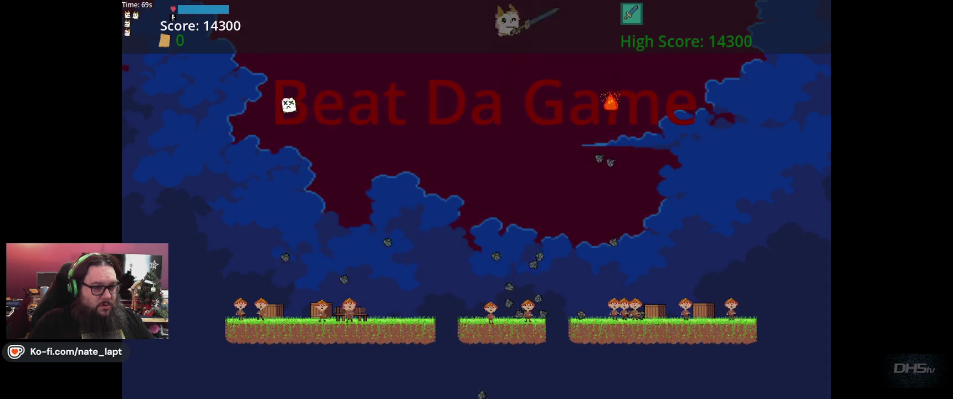
key(Escape)
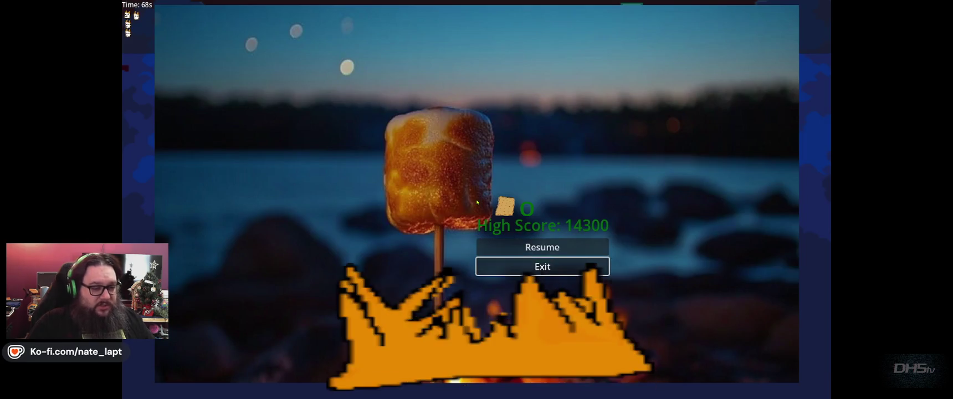
key(F8)
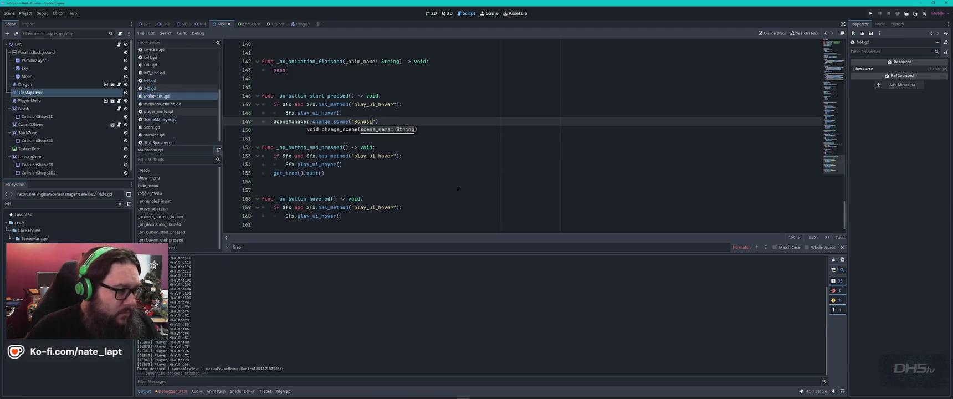
- Accept the assistant's pending fireball.gd change in VS Code
key(alt+Tab)
key(alt+Tab)
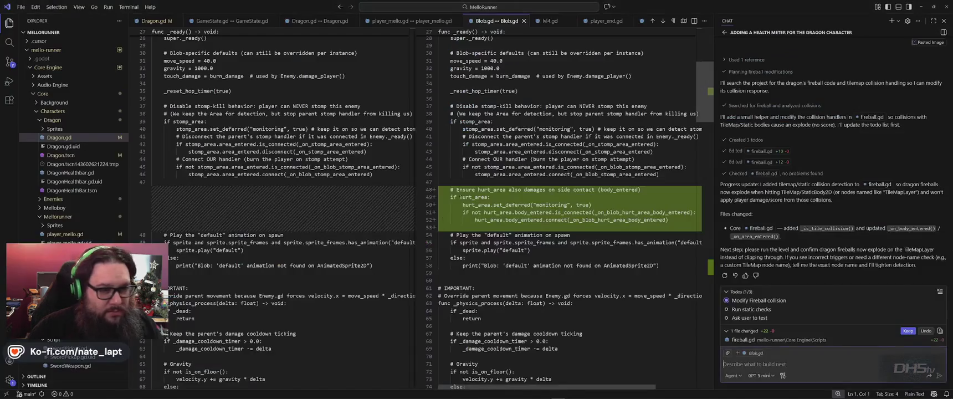
click(908, 331)
key(alt+Tab)
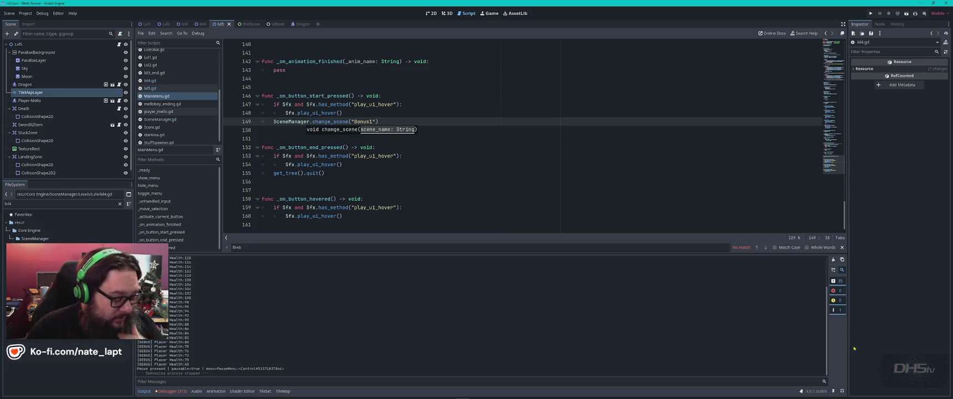
key(alt+Tab)
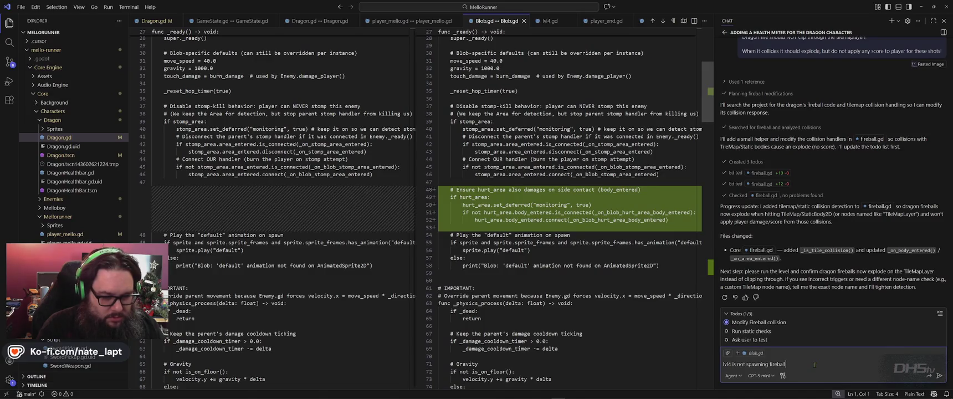
- Draft the chat question asking whether the dragon change stopped lvl4 spawning fireballs
text(s anymore!)
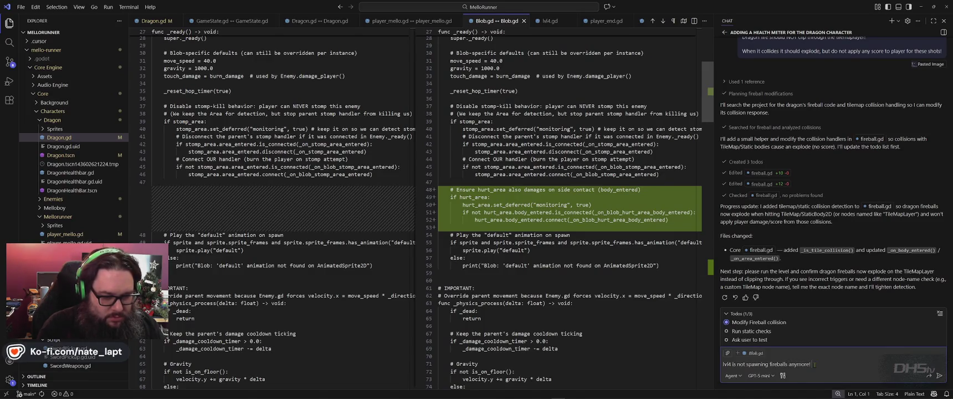
key(shift+Return)
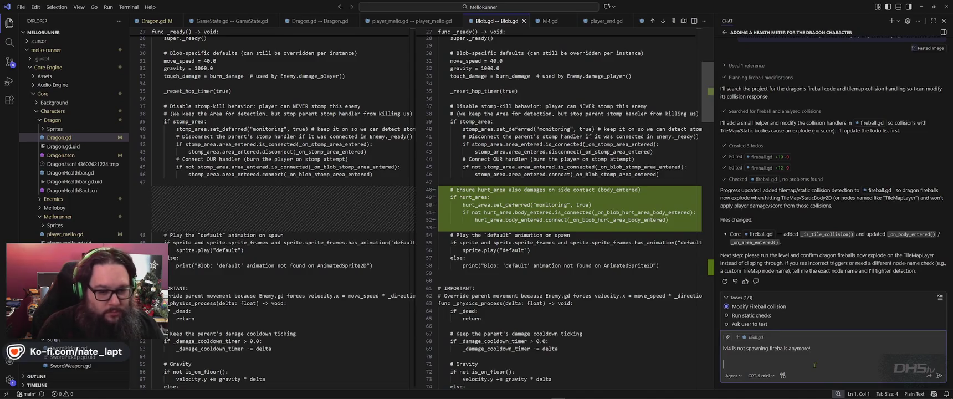
text(Did)
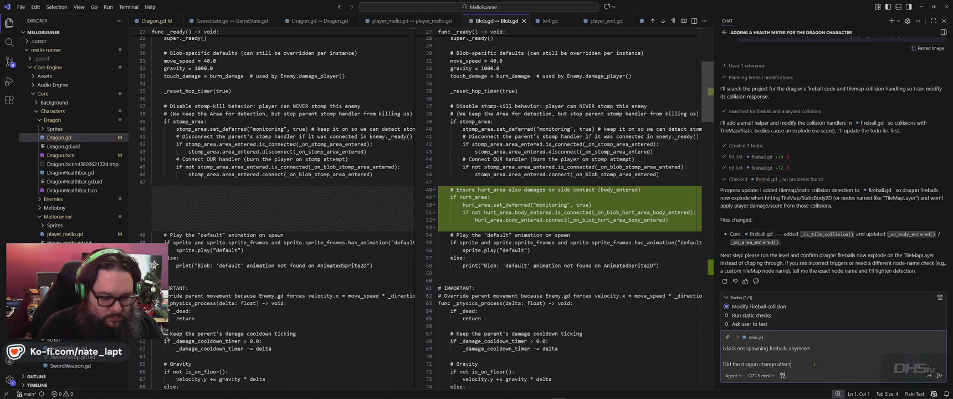
text(the fireballs in this lve)
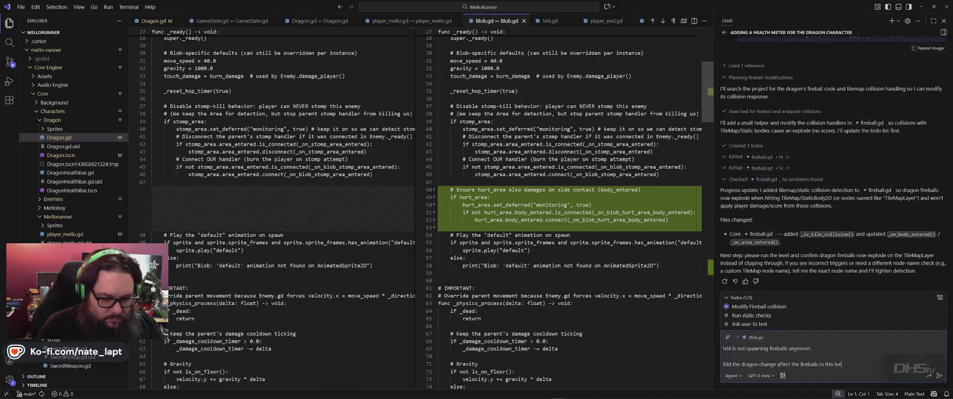
key(BackSpace)
key(BackSpace)
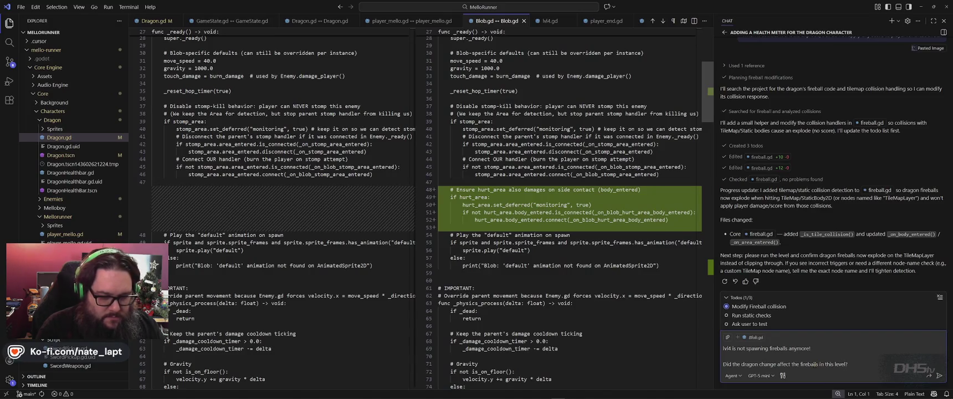
key(Return)
key(alt+Tab)
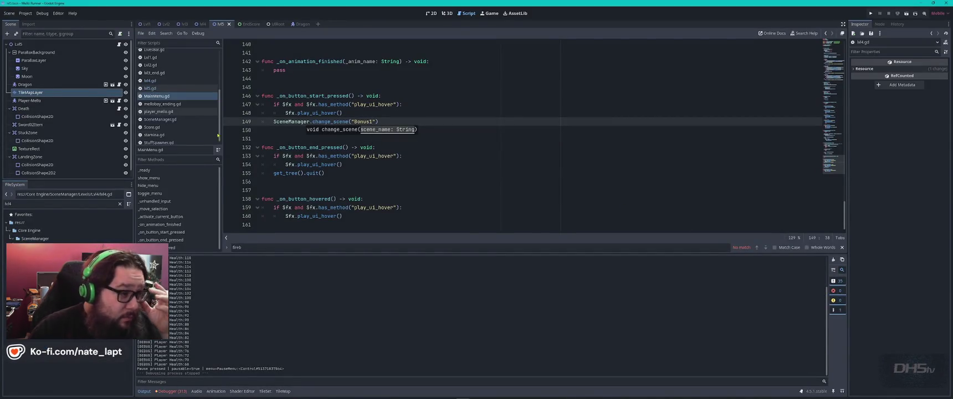
- Open the fireball.gd diff from the chat and review its added _is_tile_collision explode checks
scroll(178, 117, up, 3)
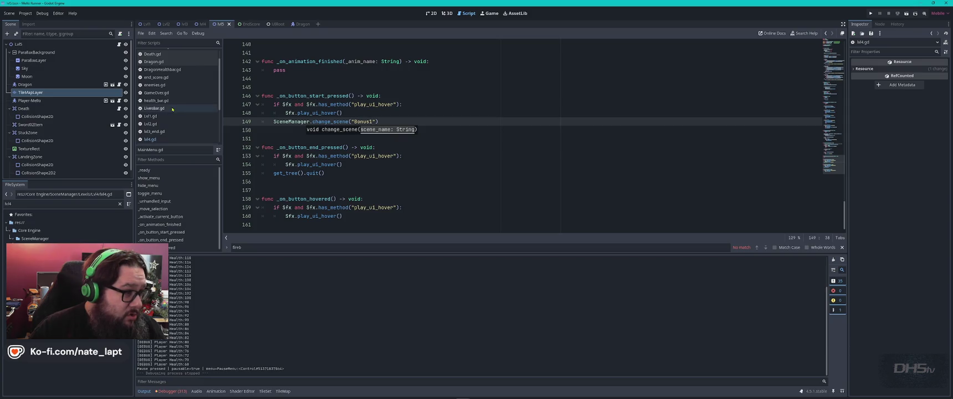
key(alt+Tab)
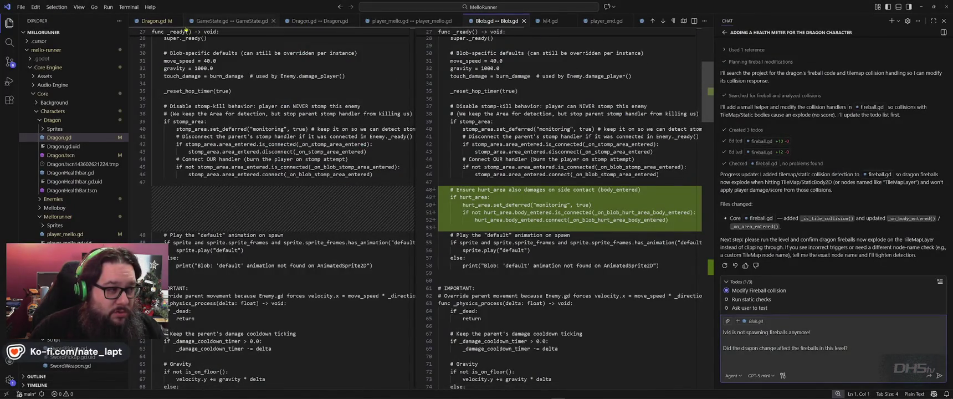
scroll(852, 235, up, 2)
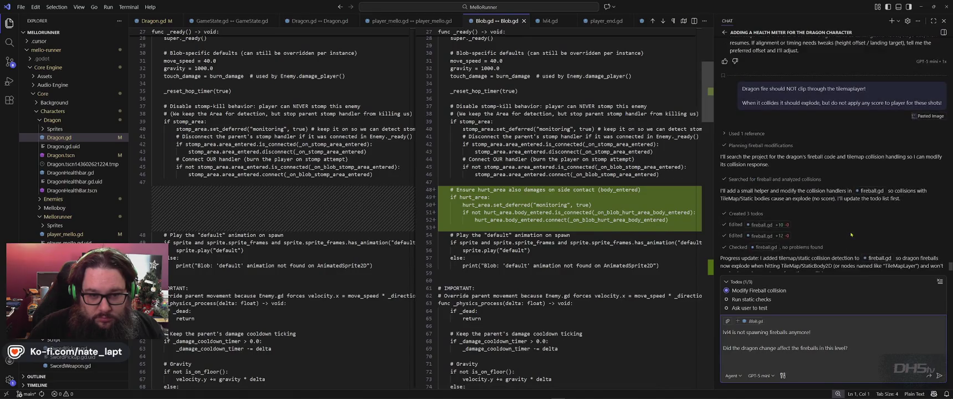
click(768, 183)
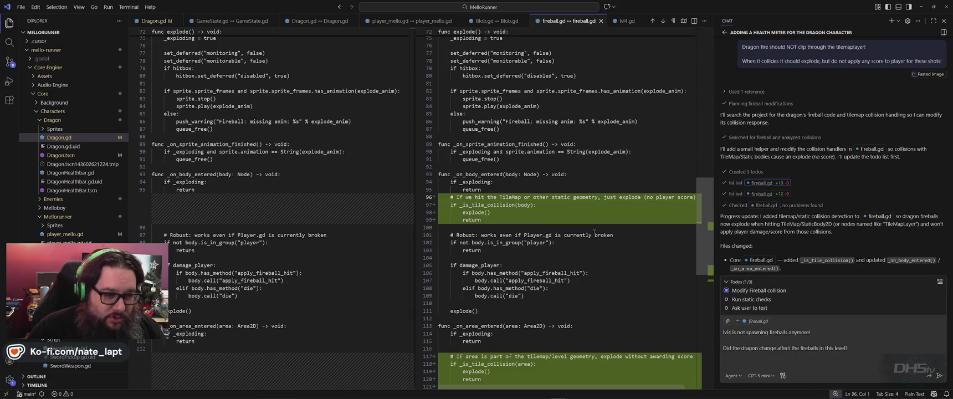
scroll(595, 231, down, 2)
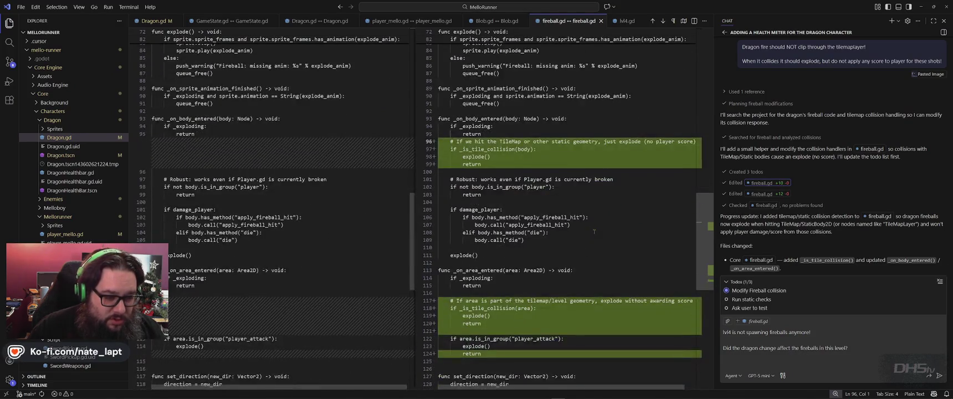
scroll(594, 231, down, 3)
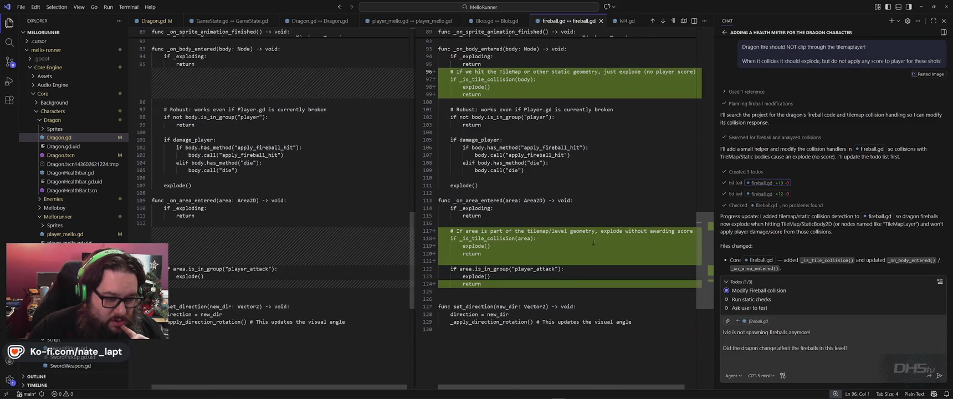
scroll(594, 243, up, 5)
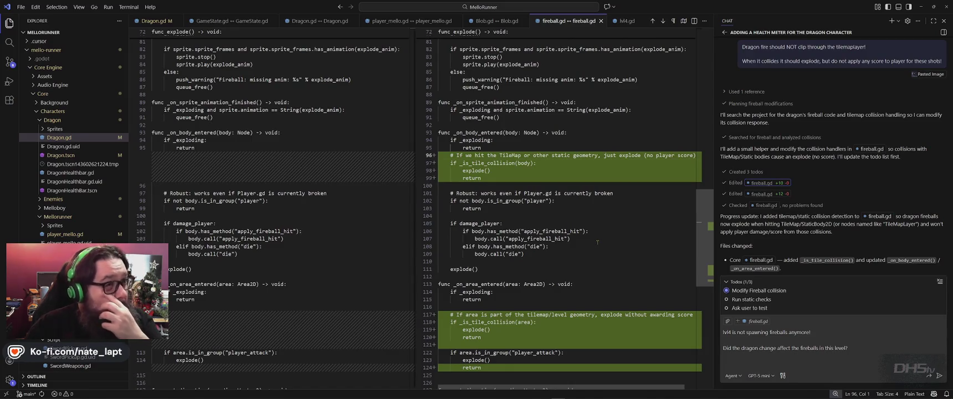
- Write that fireball changes apply only to lvl5's Dragon, allowing clipping while it sleeps
key(alt+Tab)
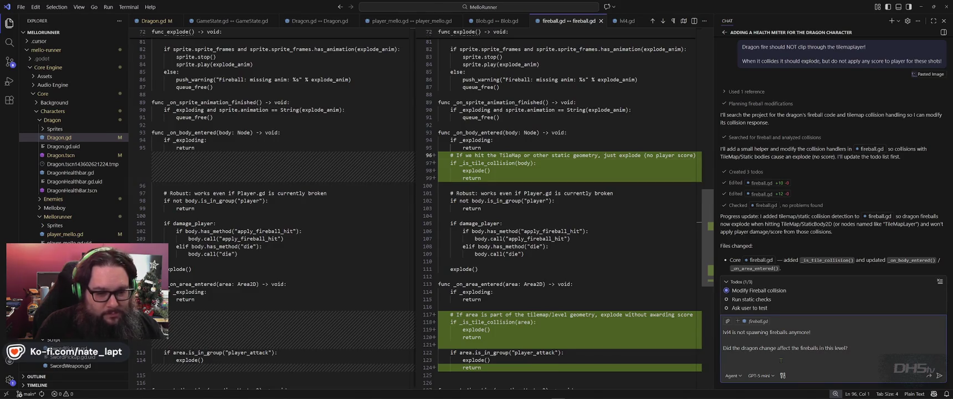
text(The fireb)
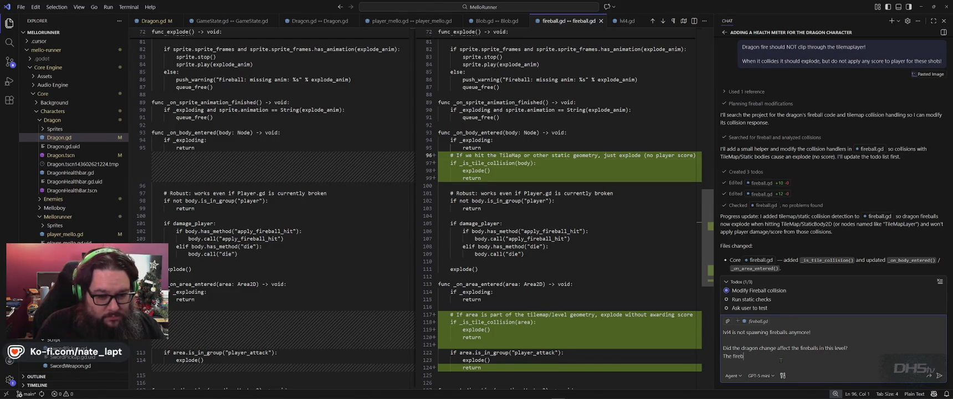
text(alls are only supposed to be)
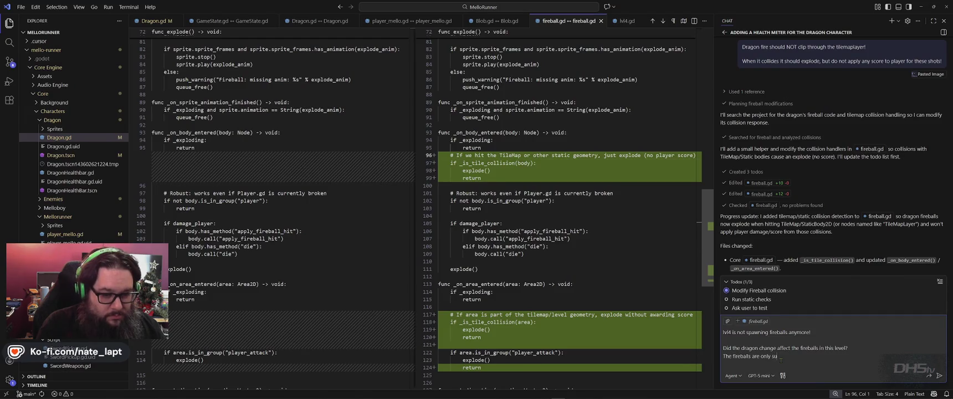
text( affected on)
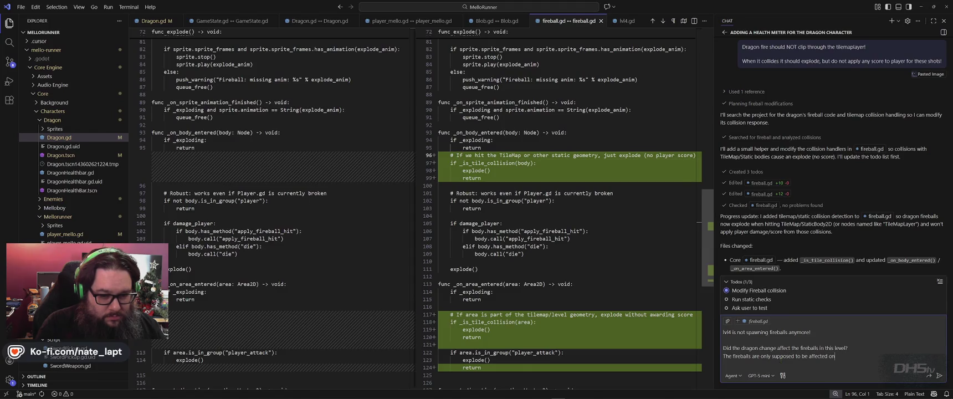
text( lvl5.)
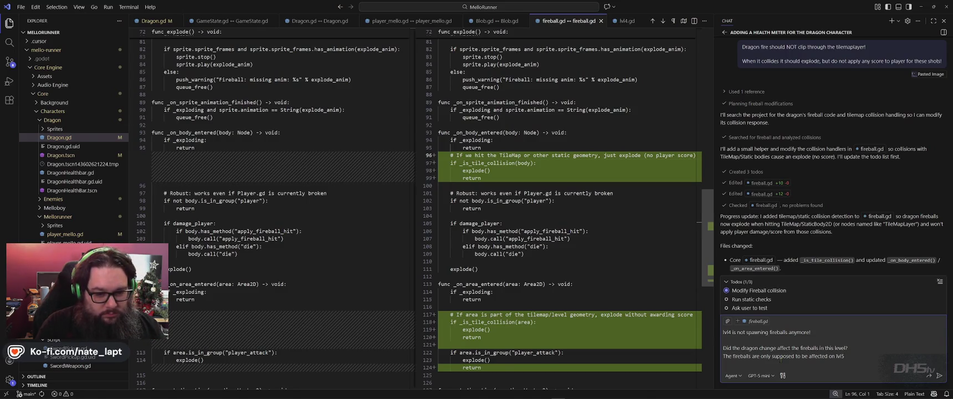
key(shift+Return)
text(as for lvl5 )
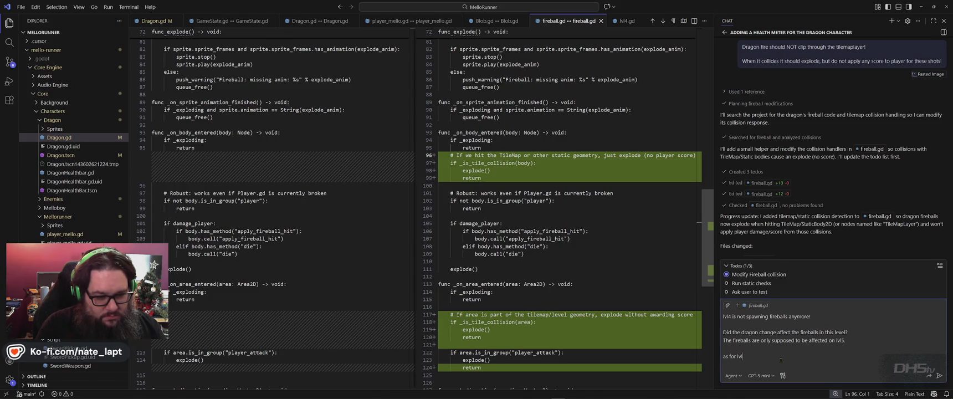
text(with)
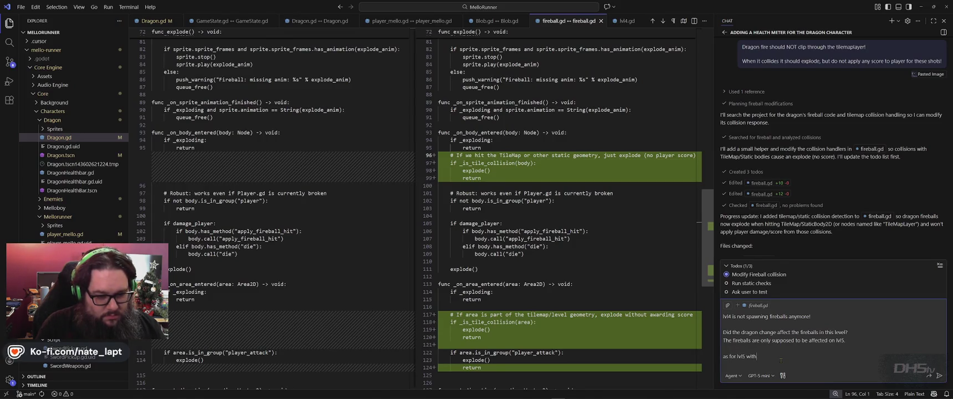
text( the Dragon, )
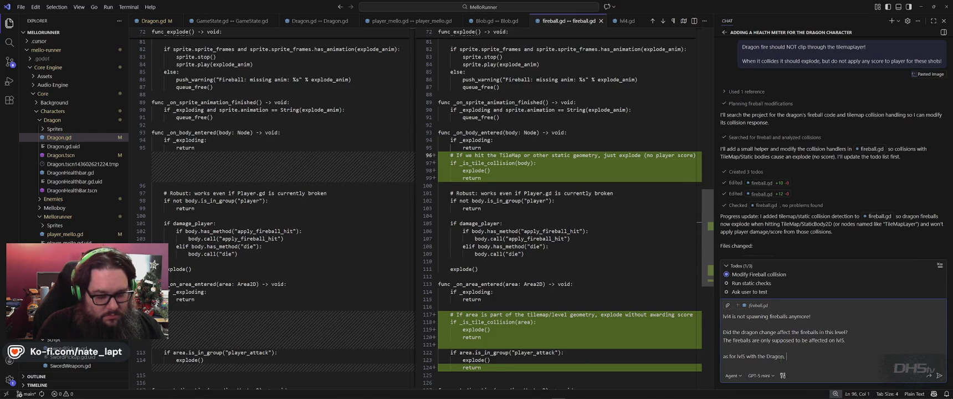
text(Allow cli)
text(pping while the d)
text(ragon is sleep)
text(ing.)
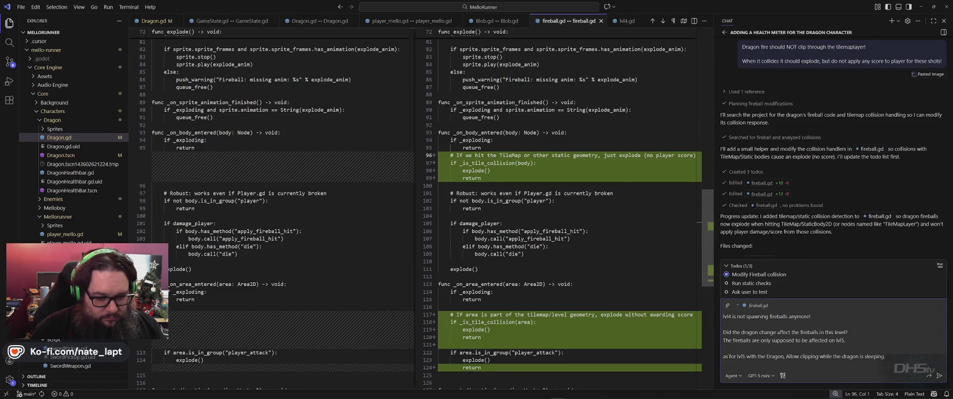
text(or fireball)
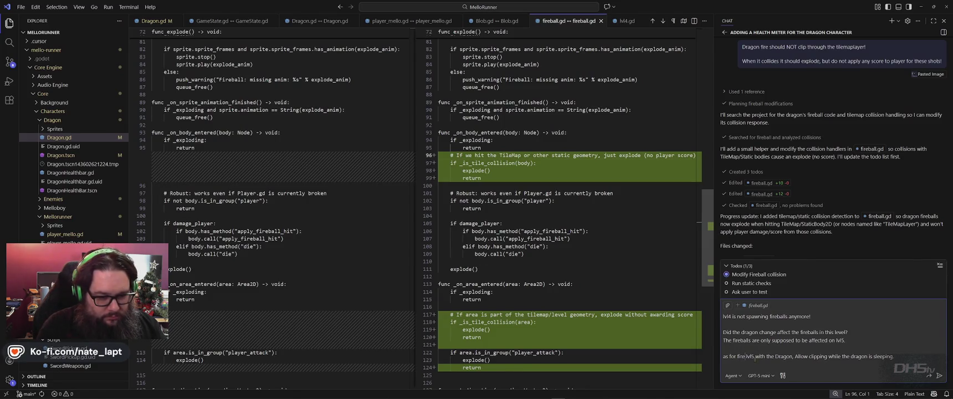
text(s on)
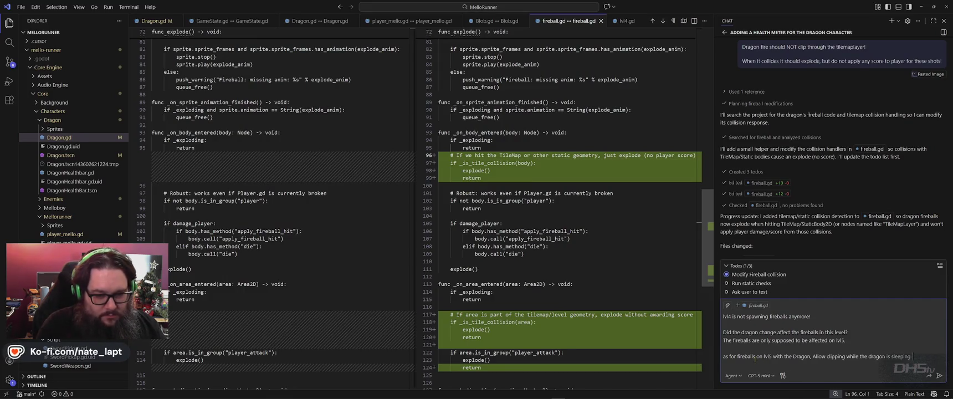
key(shift+Return)
text(therwise they wont reach the player)
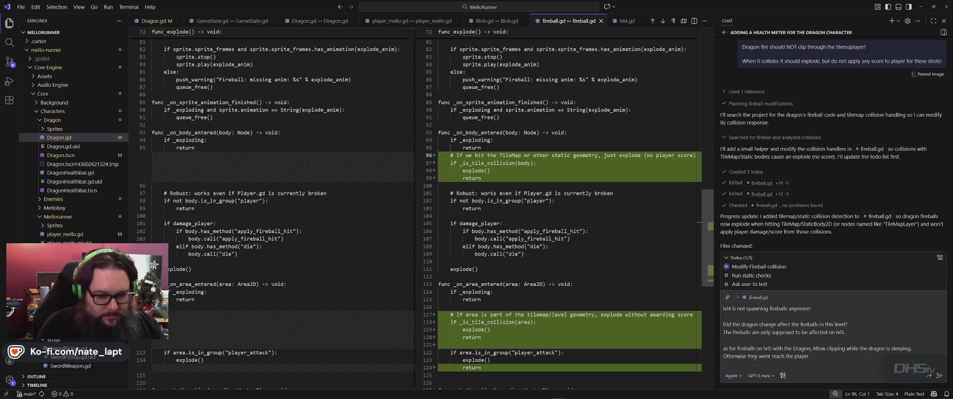
text( beyon)
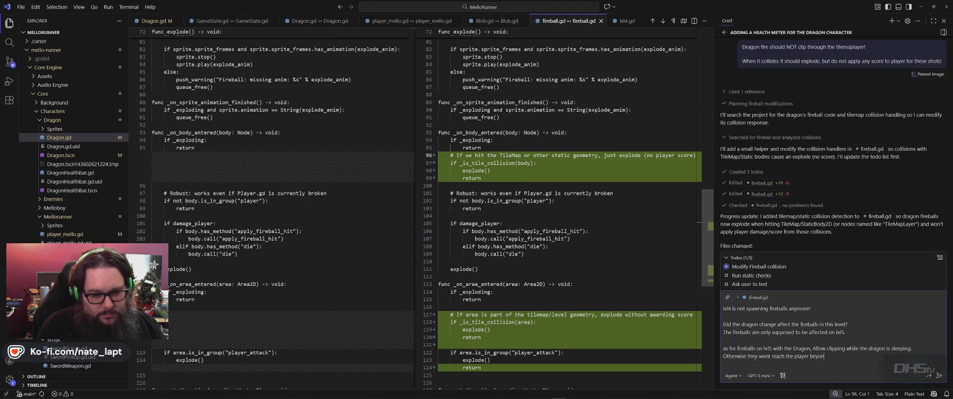
text(d the first wall.)
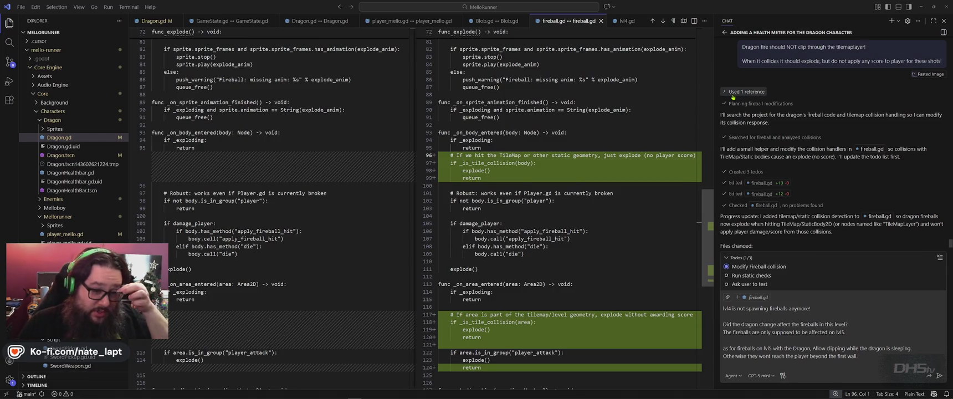
- Complete the draft with 'beyond the first wall.' and pause before sending
mouse_move(767, 395)
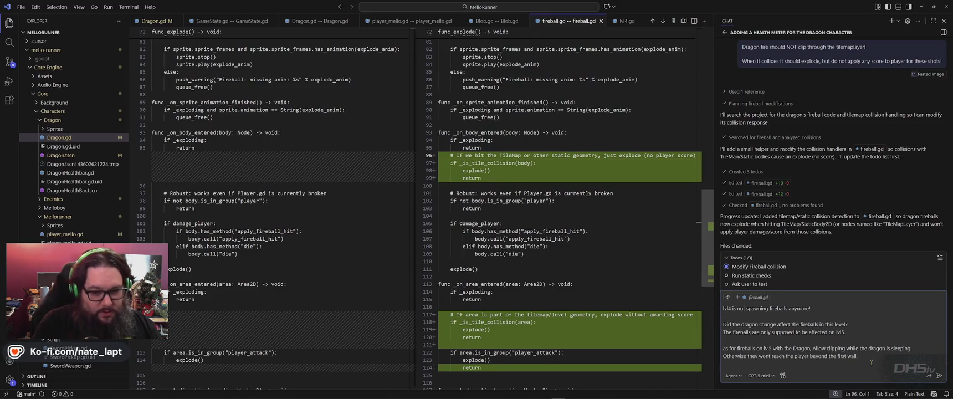
- Request 150 configurable points per dragon hit, keeping 2000 as completion points, and send
key(shift+Return)
key(shift+Return)
text(During the Dragon fight, )
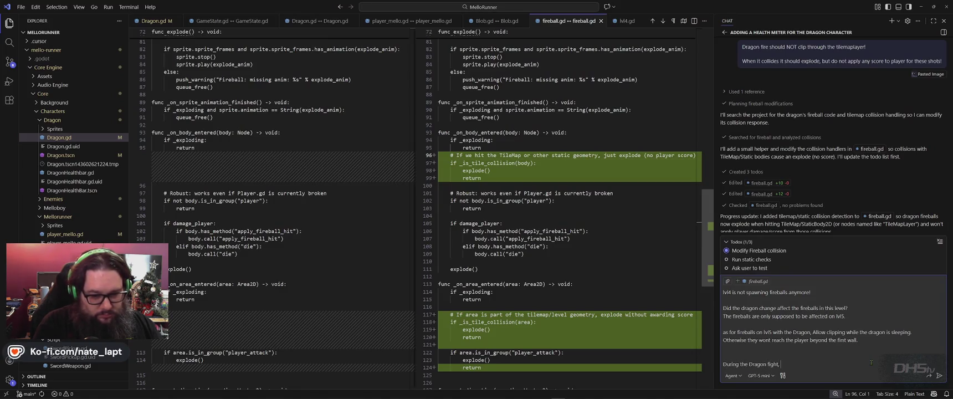
text( allow the player to )
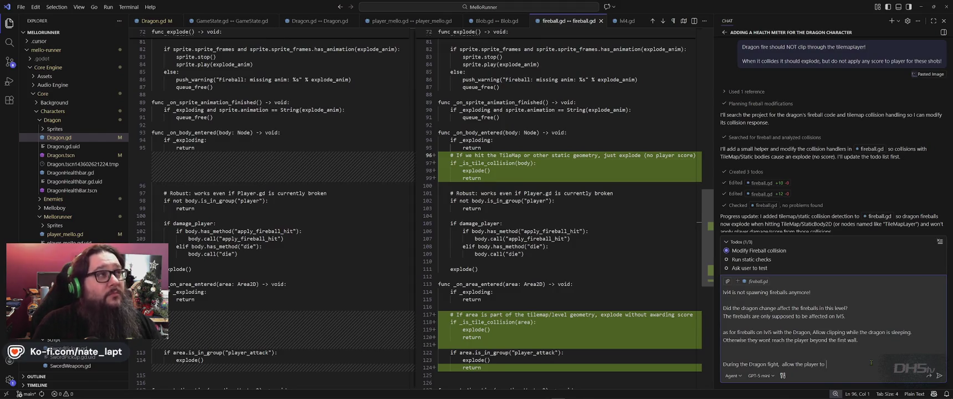
text(score )
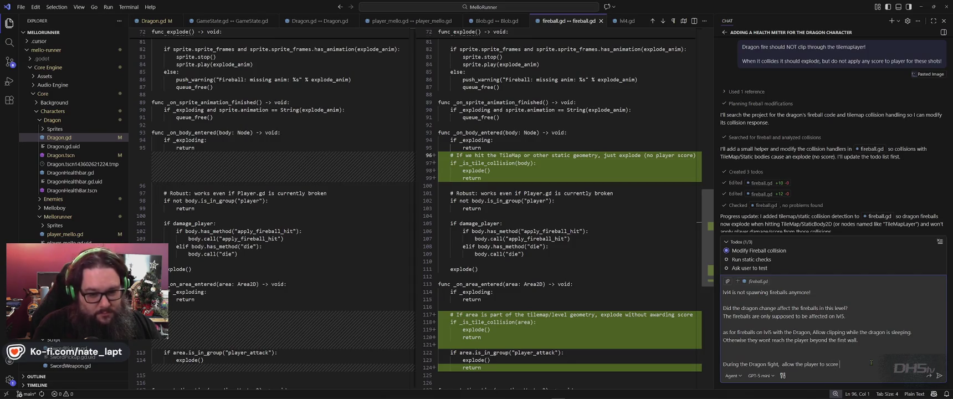
text(50 points for)
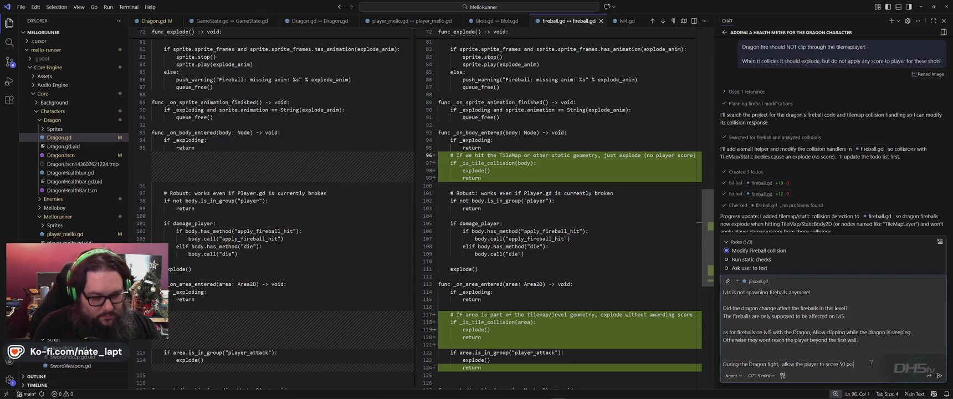
text( each h)
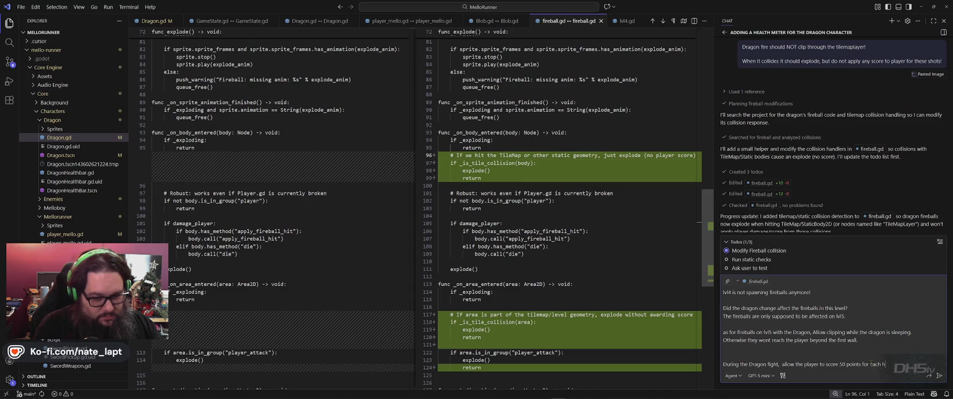
text(it on the d)
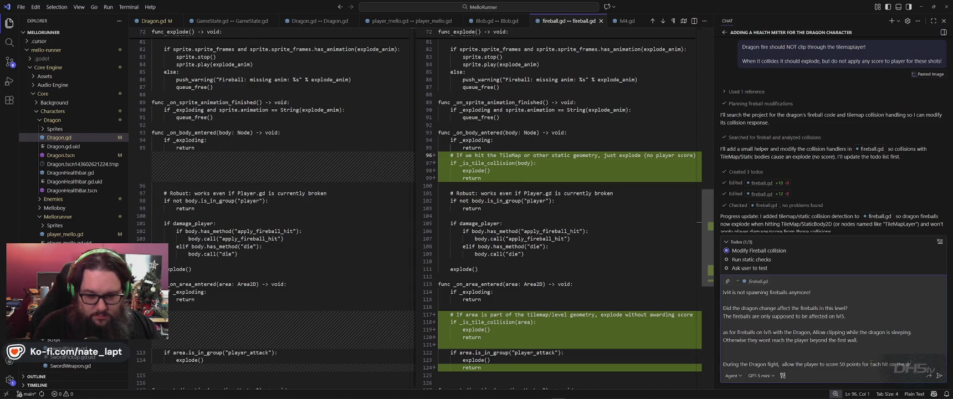
text(ragon, the 200)
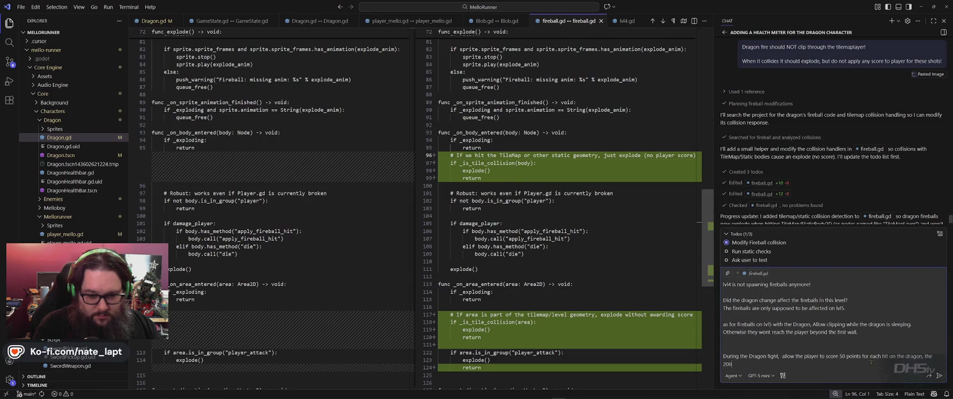
text(0 points c)
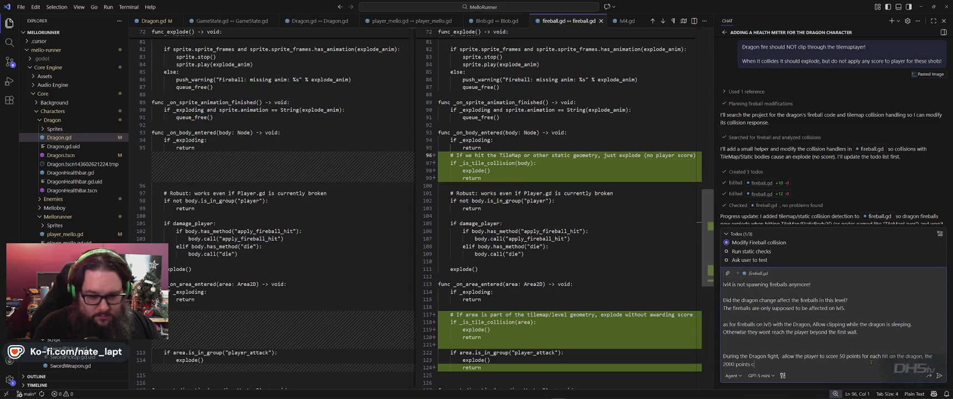
text(onfigured is t)
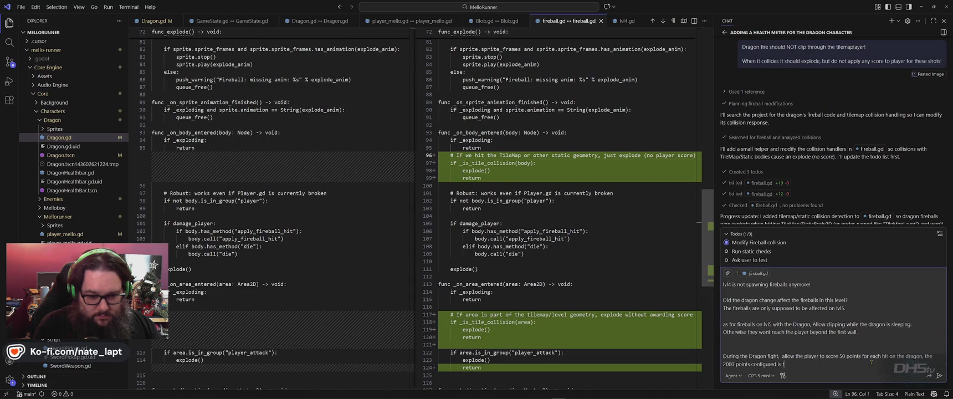
text(he completion points.)
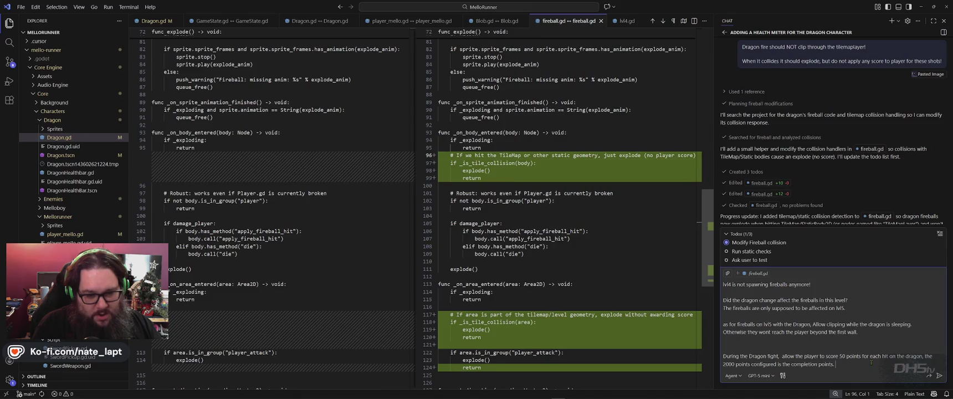
text(1)
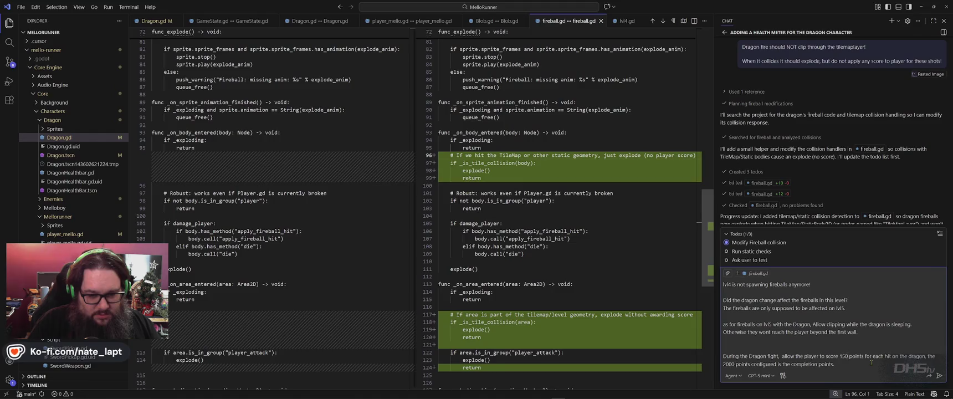
key(ctrl+Right)
text((add) a variable to configure for later)
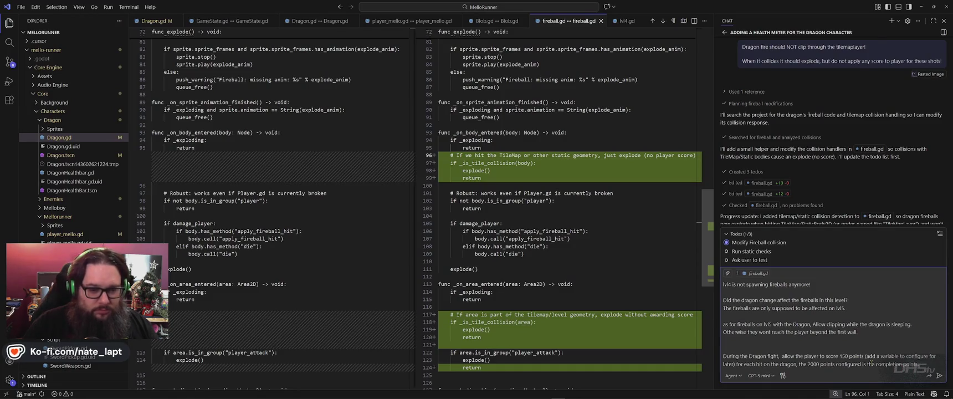
key(Return)
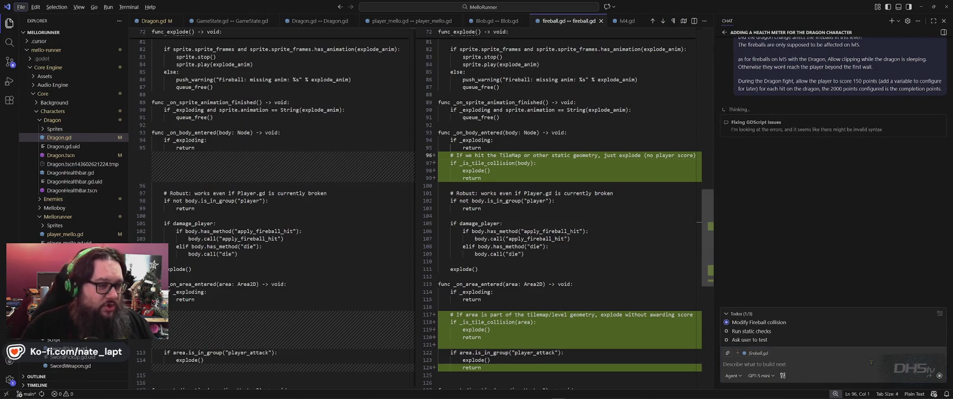
- Scroll the fireball.gd diff while Copilot edits fireball.gd and Dragon.gd
scroll(579, 285, down, 4)
scroll(579, 285, up, 8)
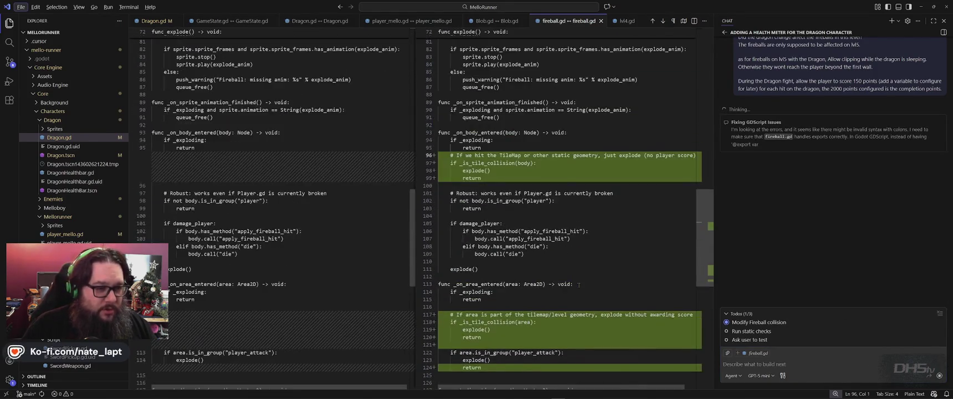
scroll(579, 284, up, 10)
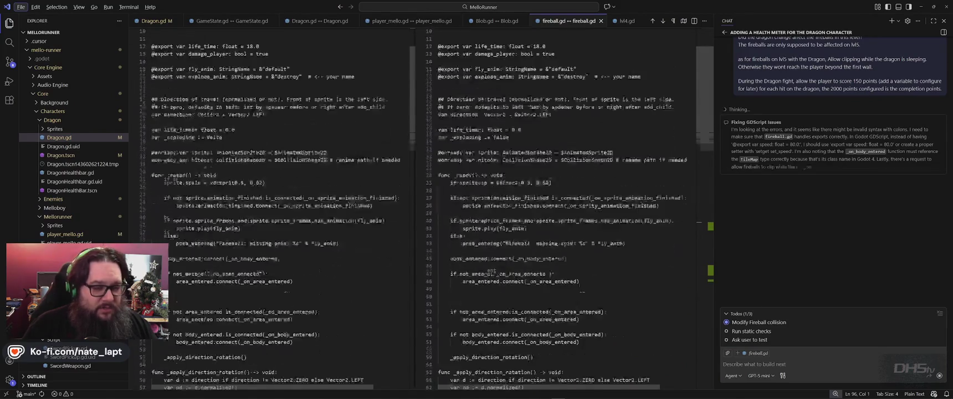
scroll(579, 285, down, 14)
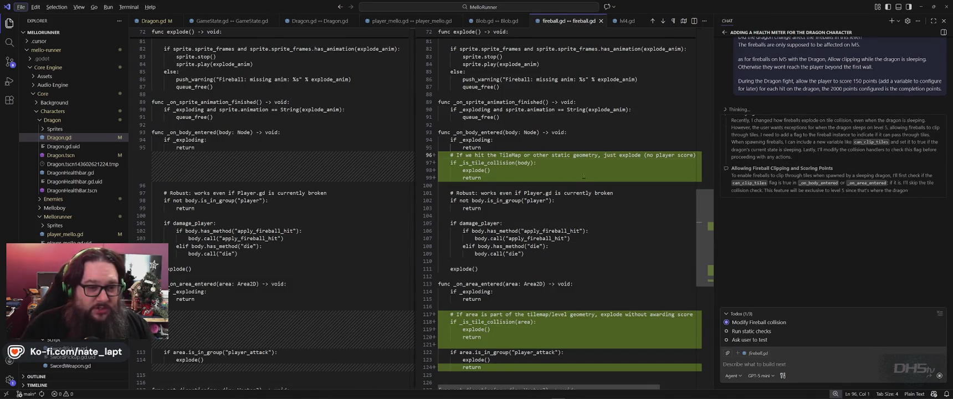
scroll(586, 188, down, 2)
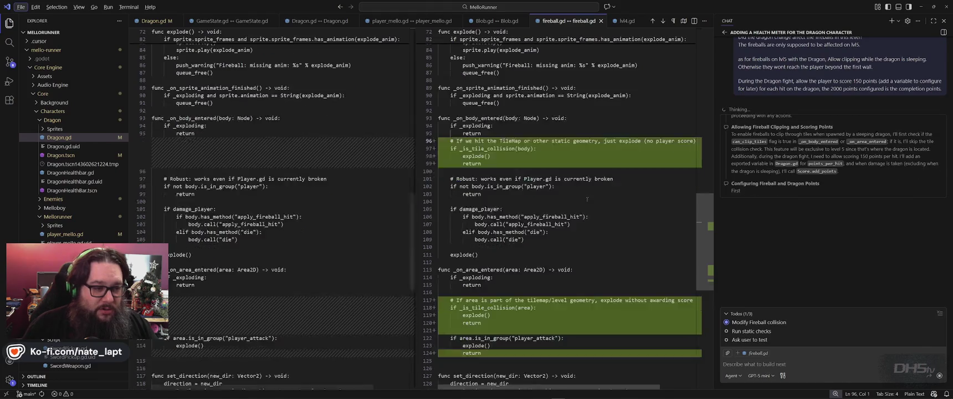
scroll(588, 200, down, 3)
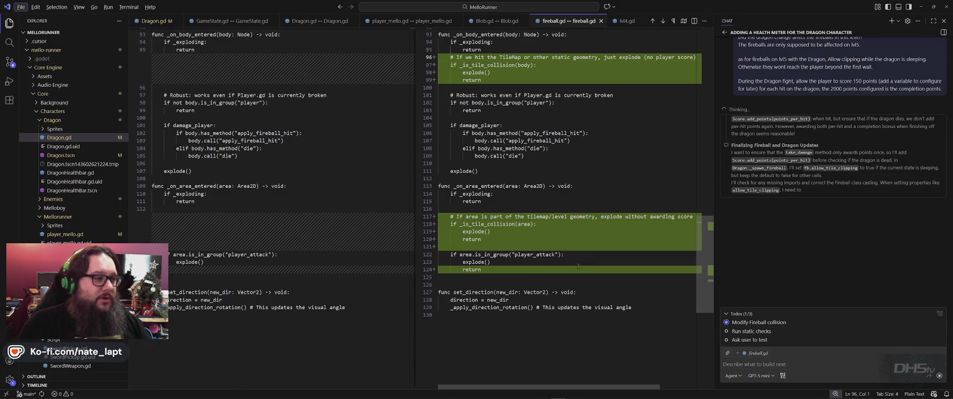
key(alt+Tab)
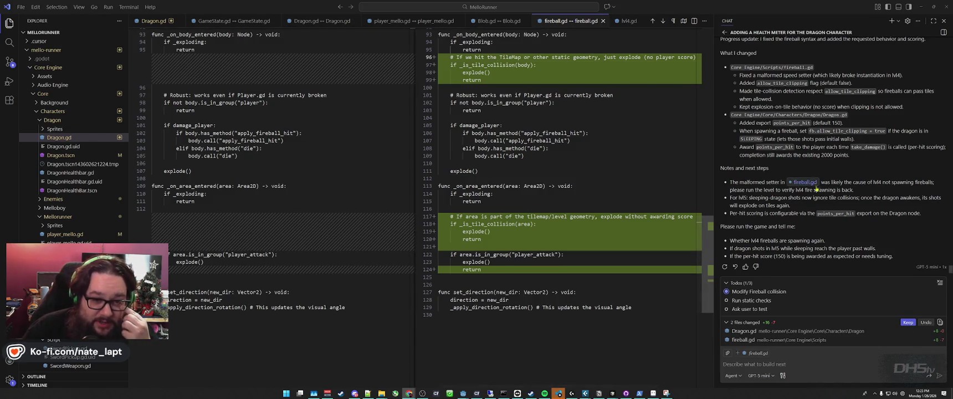
scroll(836, 221, up, 3)
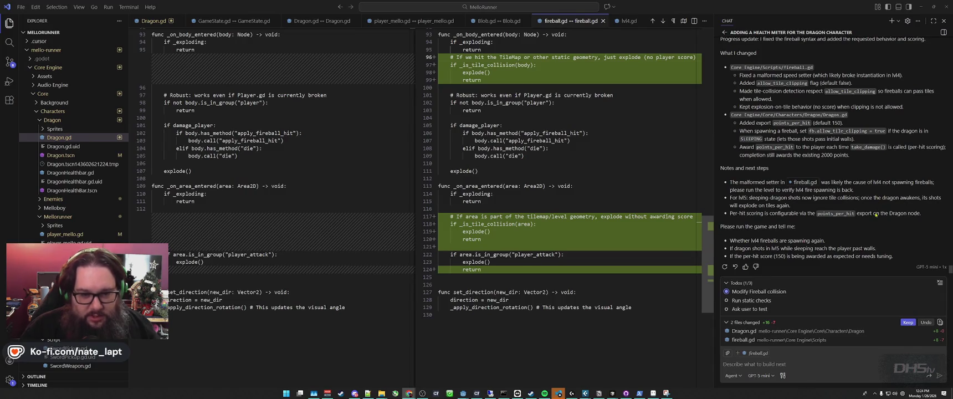
key(alt+Tab)
key(alt+Tab)
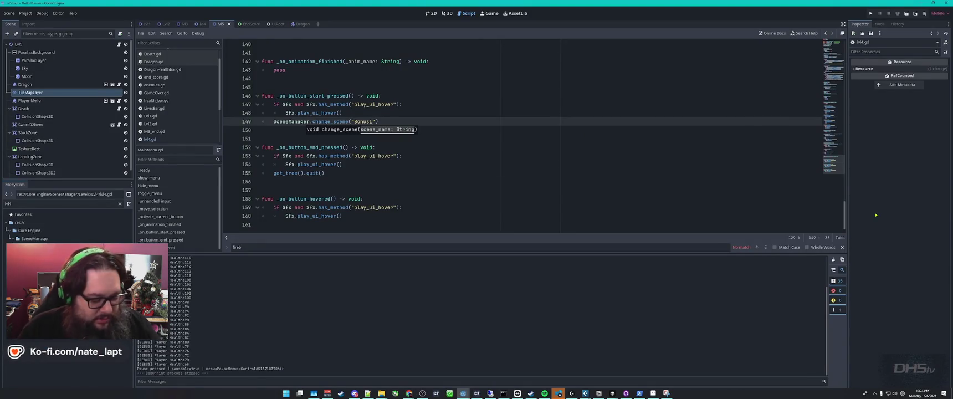
- Run the project and play Bonus1 to an 8750 score, then pause and quit
key(F5)
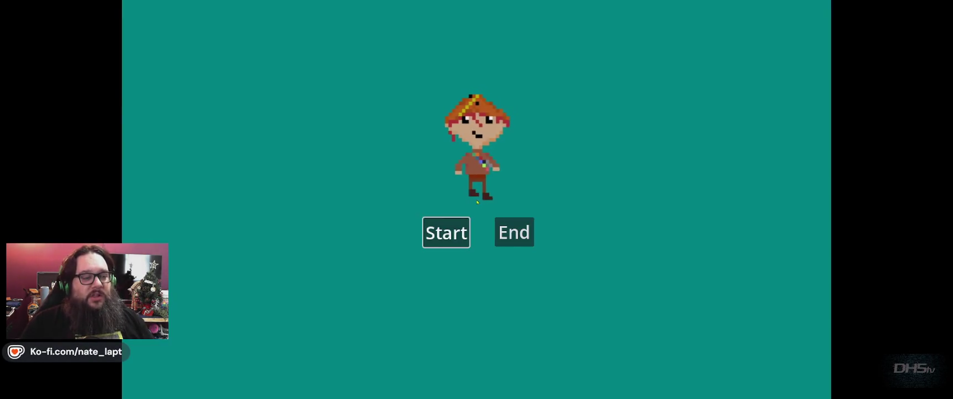
key(Return)
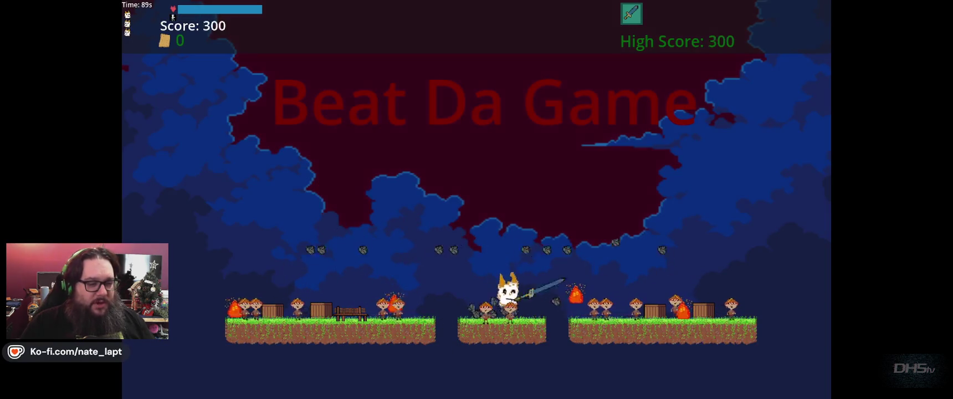
key(space)
key(space)
key(Left)
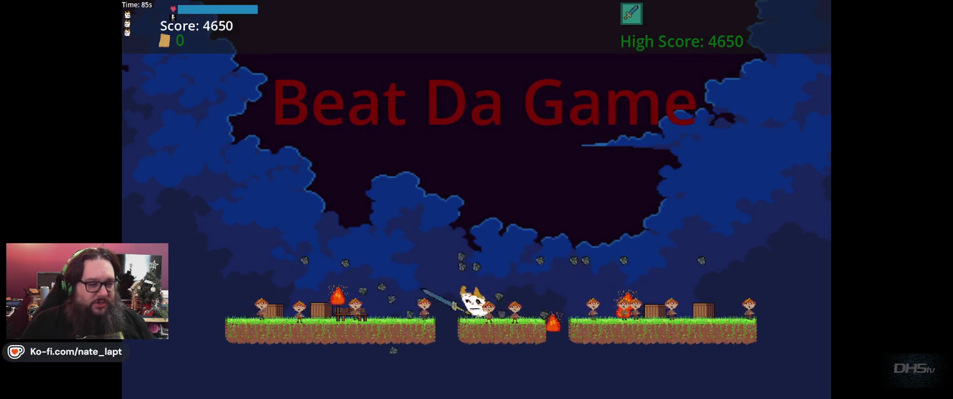
key(space)
key(Left)
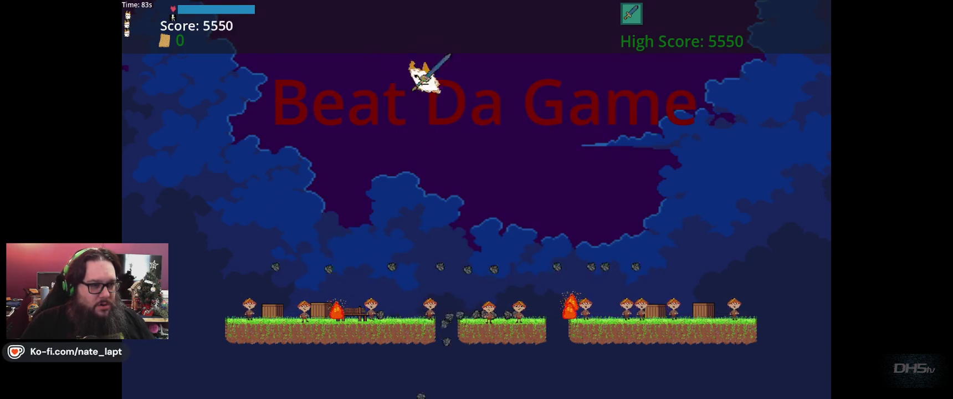
key(space)
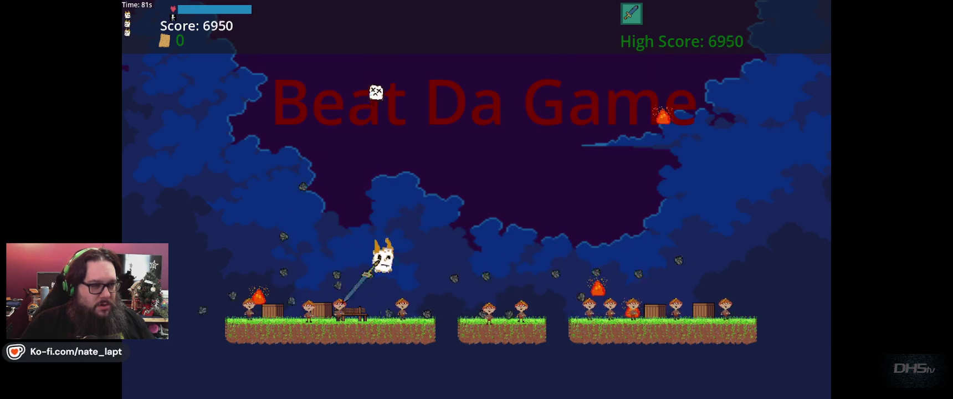
key(space)
key(Right)
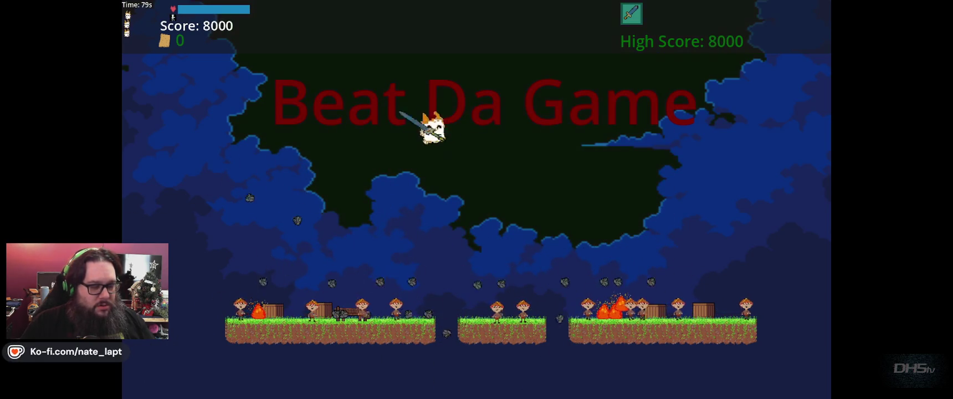
key(Escape)
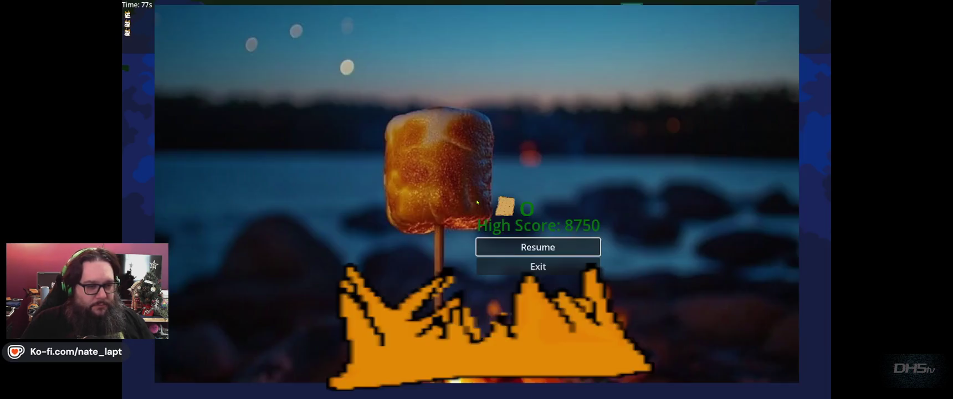
key(Down)
- Exit the running game and switch to the Visual Studio Code window
key(Return)
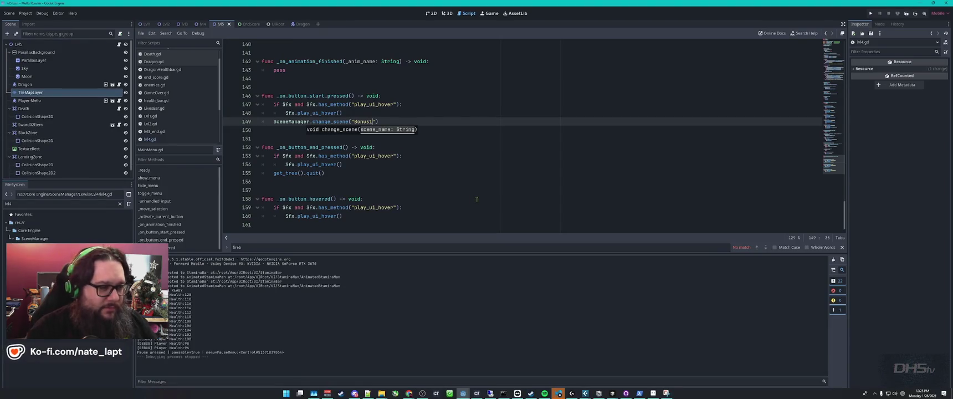
key(super+Tab)
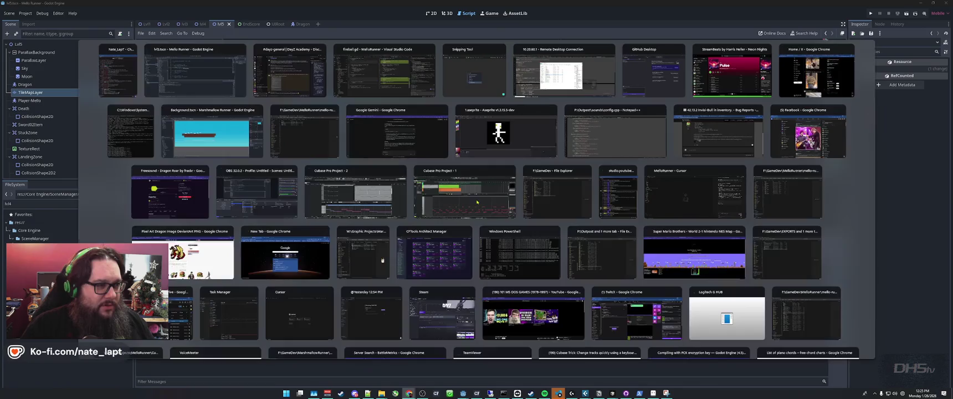
key(Return)
key(super+Tab)
key(Right)
key(Return)
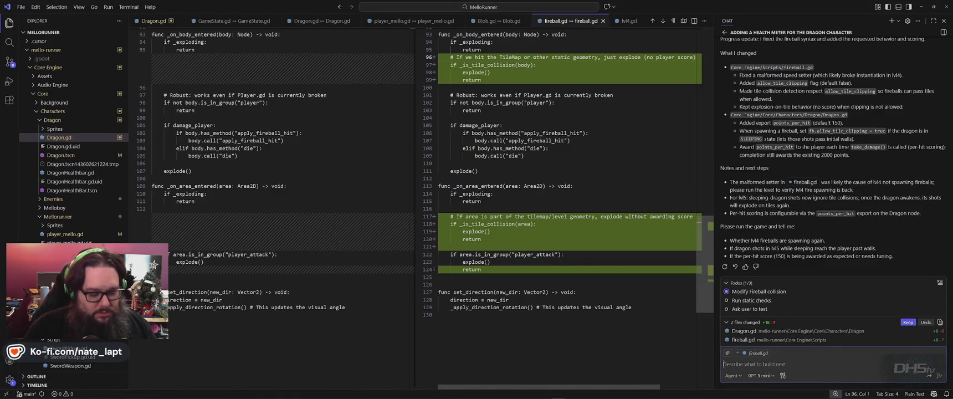
- Start the chat draft 'lvl4 is not spawning fireballs' and return to the Godot editor
text(lvl4 is not spawning fireballs)
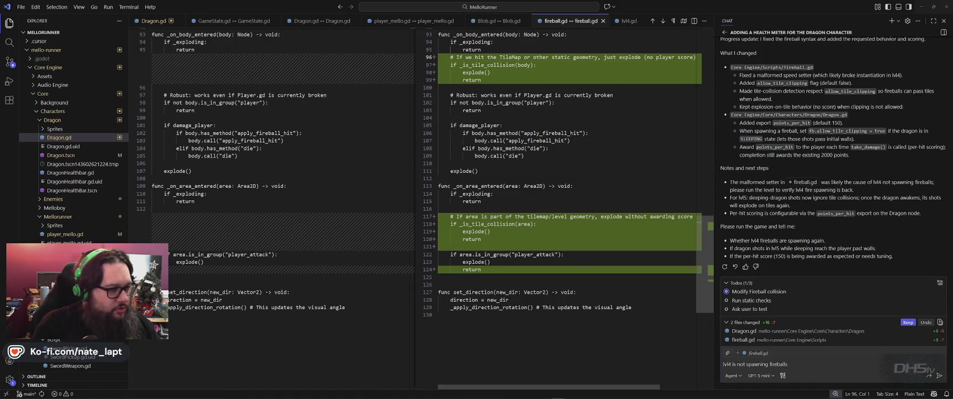
key(alt+Tab)
key(alt+shift+Tab)
key(Tab)
key(Tab)
key(Escape)
key(alt+Tab)
key(Tab)
key(Tab)
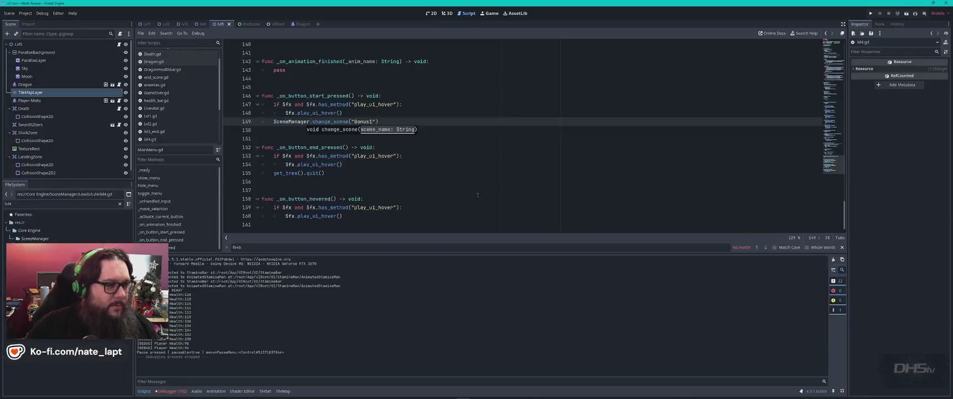
- Open the lvl4 scene in 2D view, then send the lvl4 fireball report to the VS Code assistant
click(431, 13)
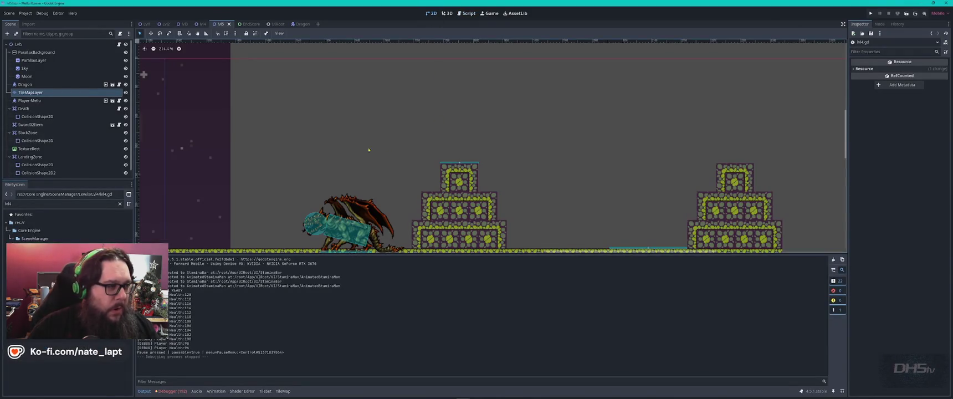
click(201, 24)
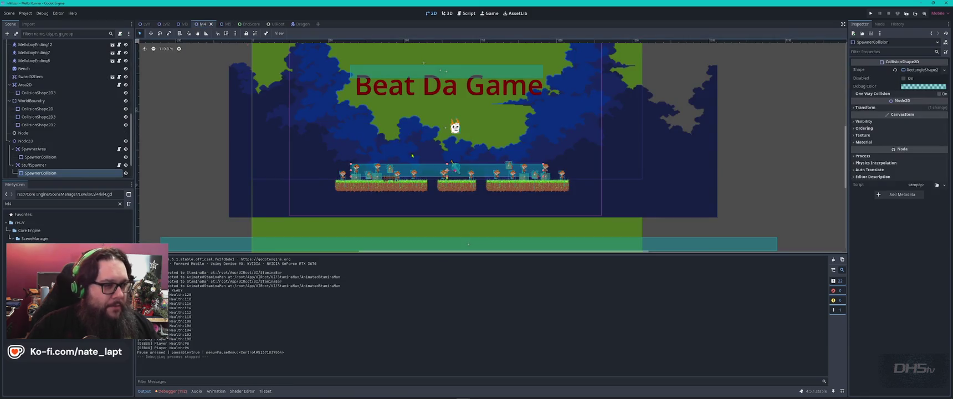
key(alt+Tab)
key(Tab)
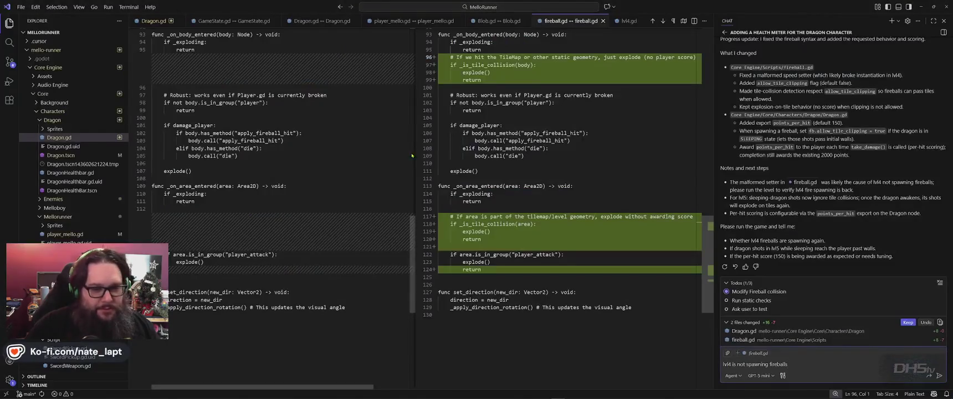
key(Return)
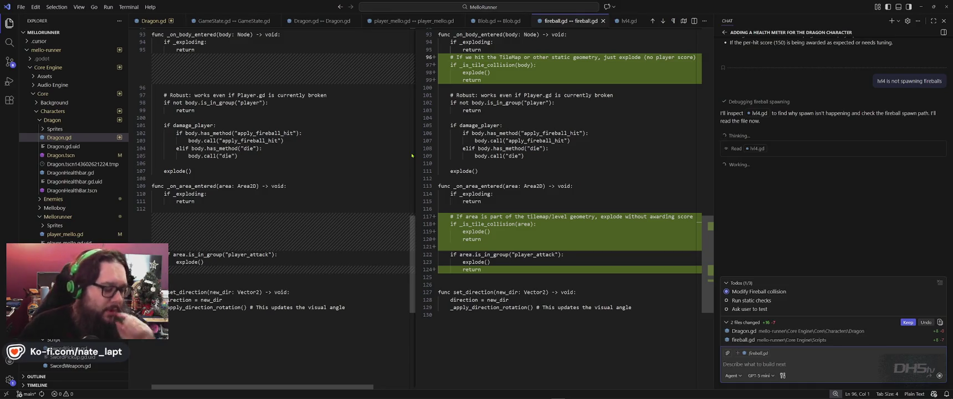
key(alt+Tab)
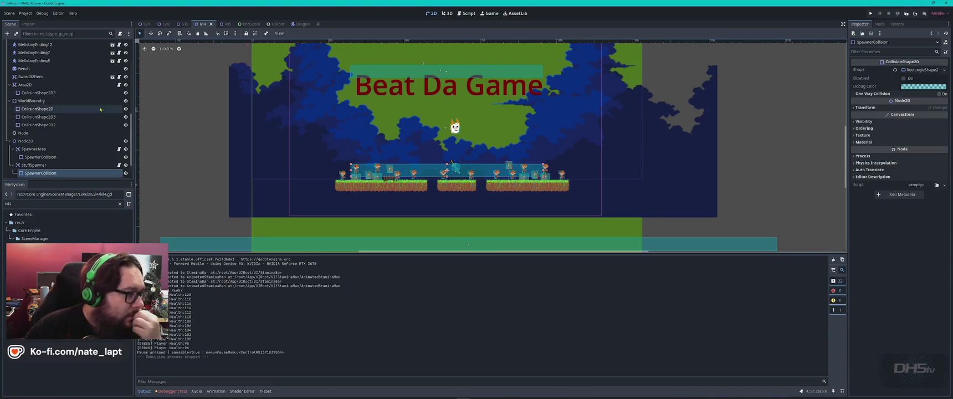
- Open lvl4.gd and inspect the fireball spawning code around the _spawn_fireball call
scroll(85, 83, up, 5)
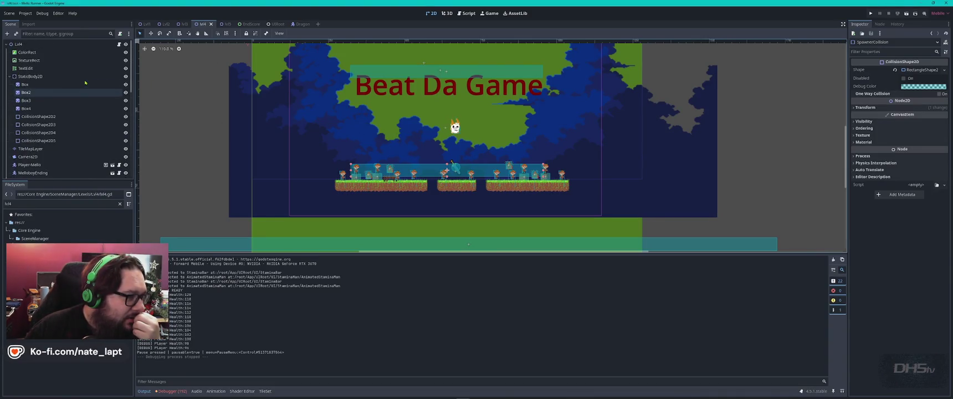
scroll(85, 141, down, 5)
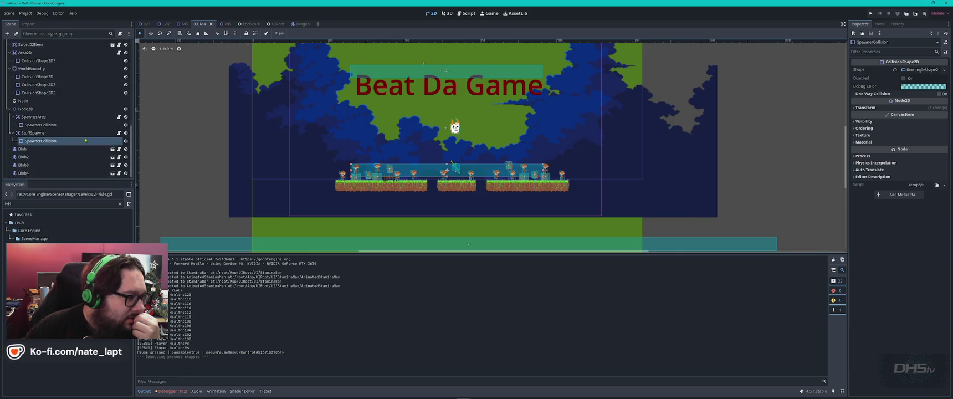
scroll(85, 141, up, 5)
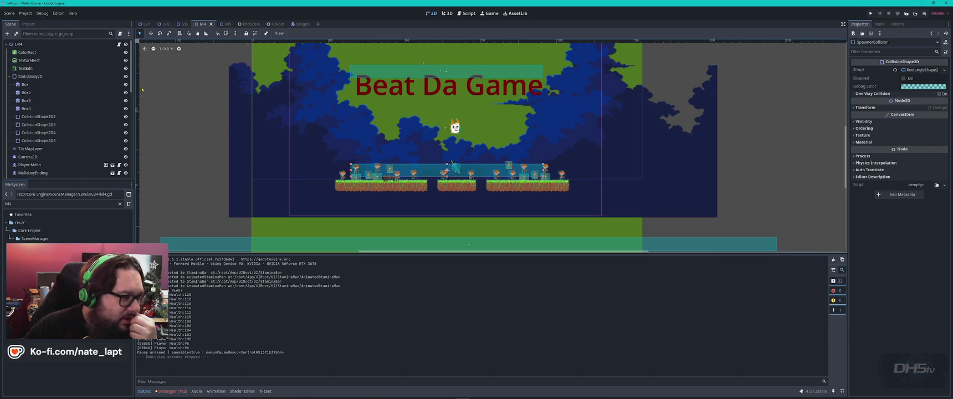
click(119, 44)
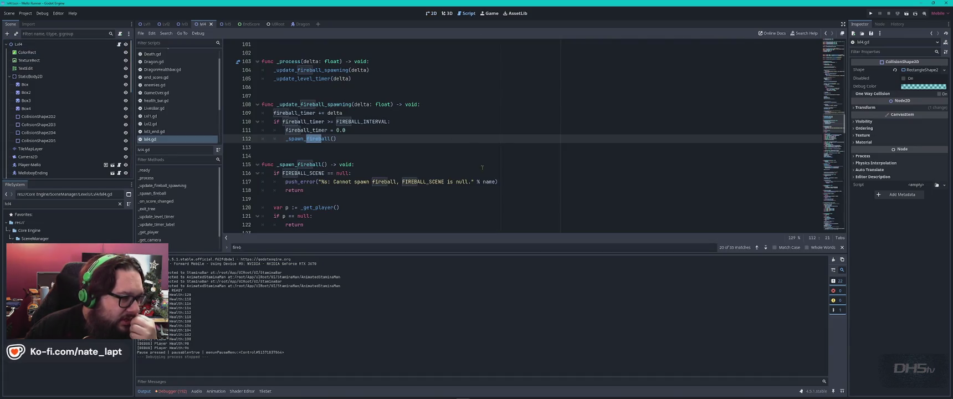
click(464, 146)
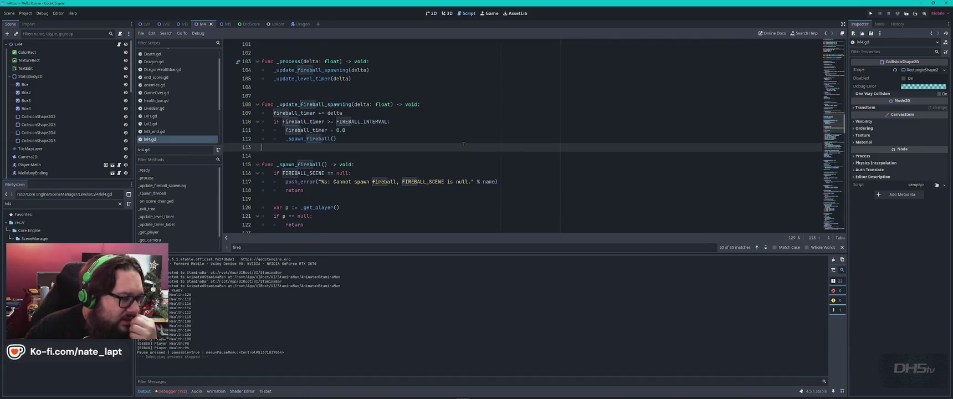
click(382, 140)
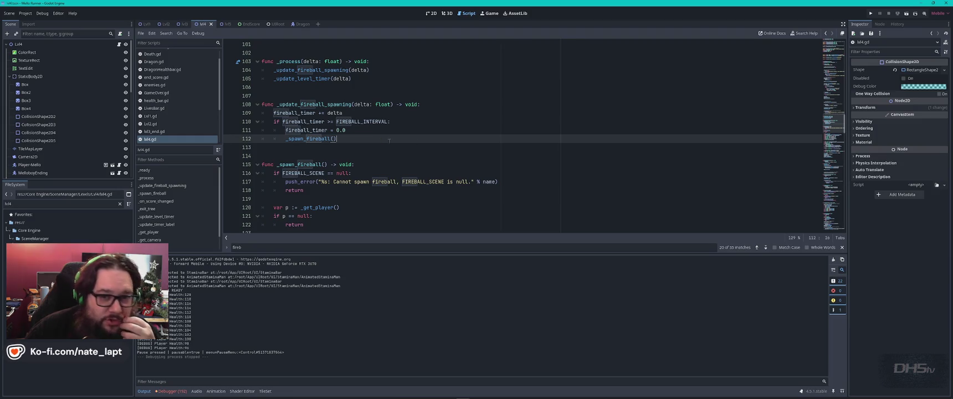
- Select the Lvl4 root node and review its exported fireball settings in the Inspector
click(58, 46)
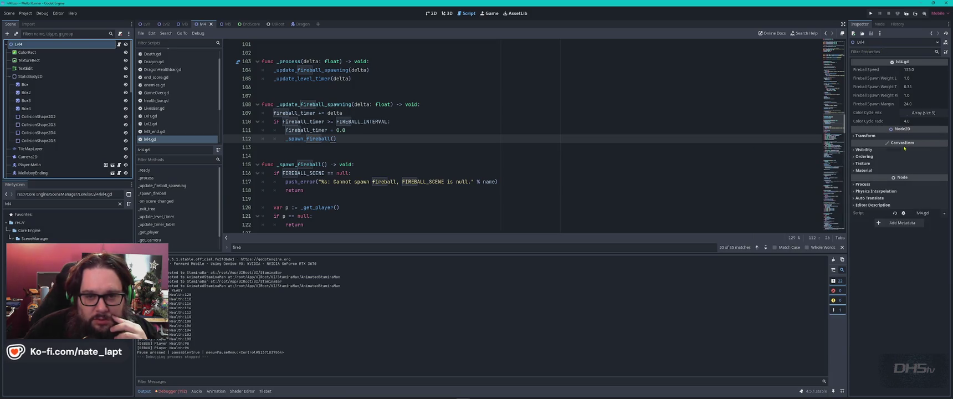
click(468, 112)
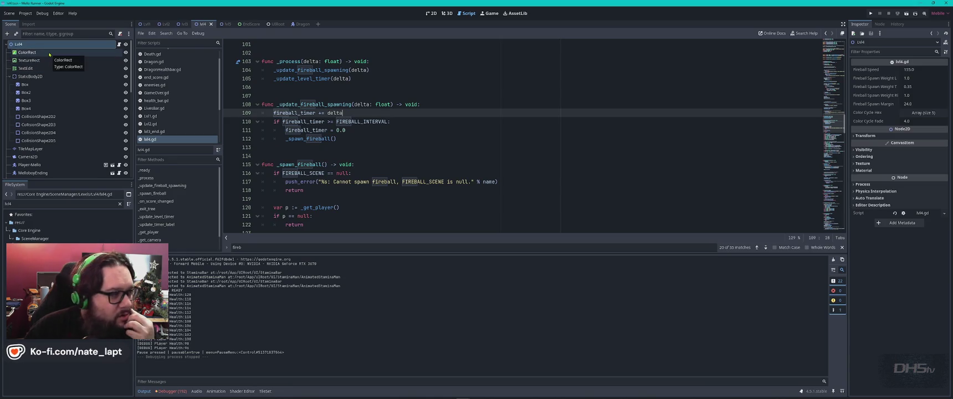
click(49, 53)
click(44, 47)
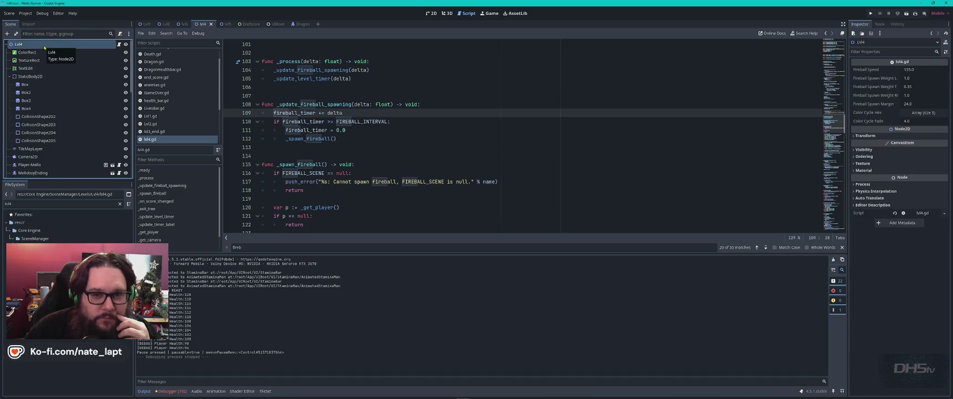
scroll(59, 110, down, 5)
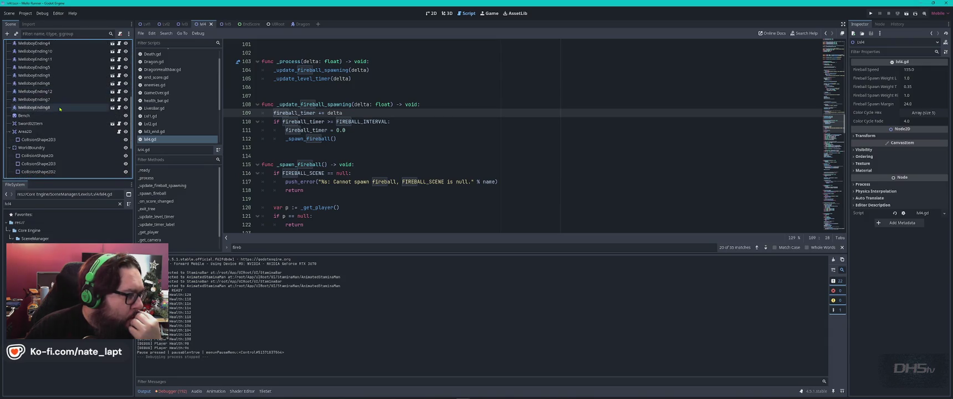
scroll(60, 109, down, 3)
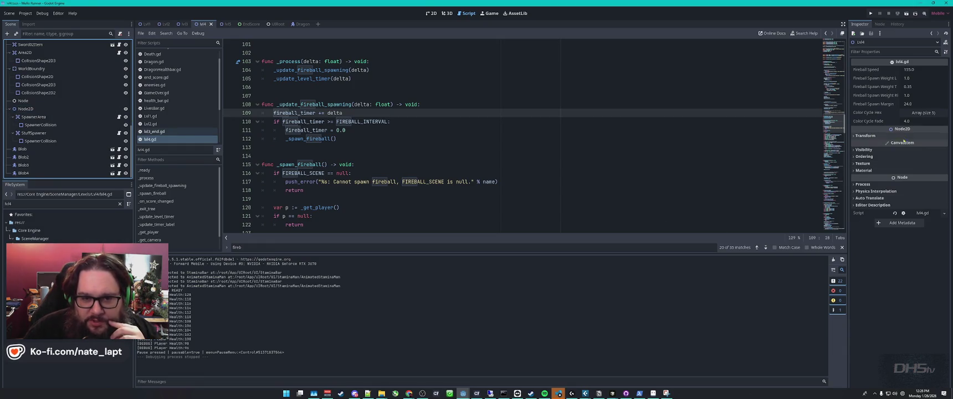
click(856, 136)
click(855, 137)
click(854, 139)
click(855, 138)
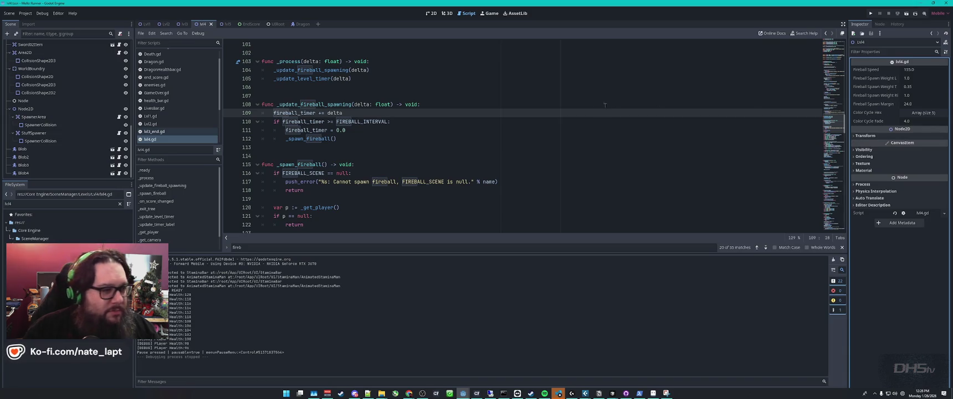
scroll(528, 143, up, 20)
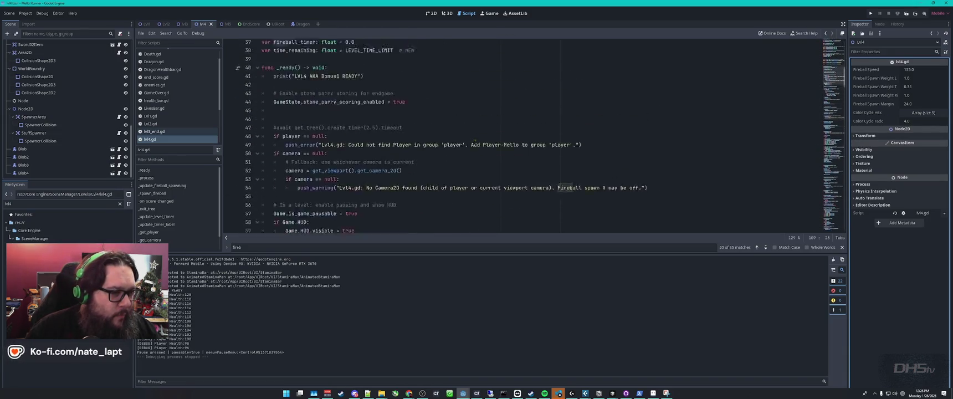
- Filter the FileSystem dock for 'fireb' to locate fireball.tscn
scroll(475, 142, down, 5)
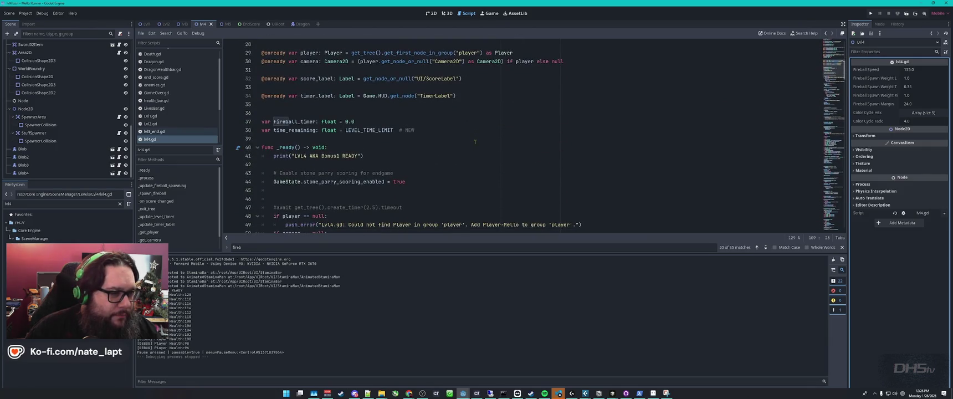
scroll(475, 142, up, 8)
scroll(475, 142, up, 1)
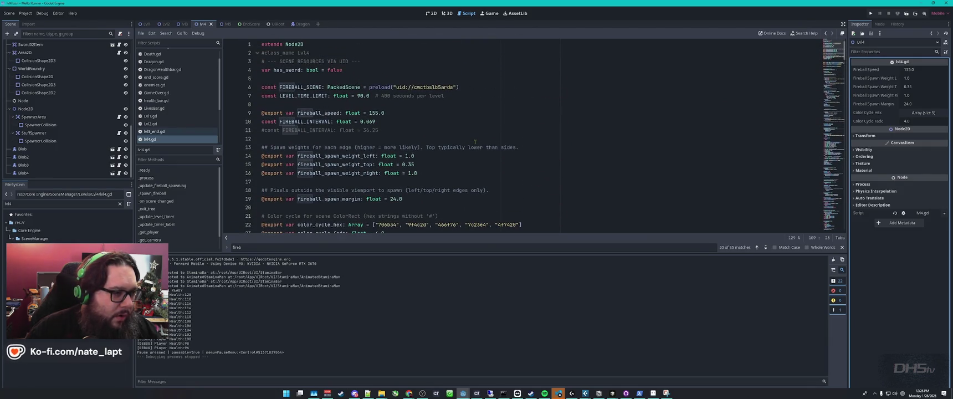
double_click(70, 203)
text(fireb)
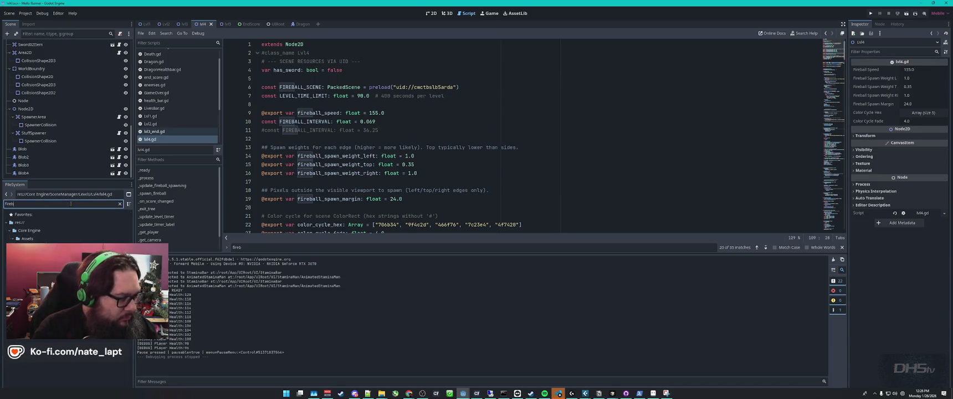
click(157, 140)
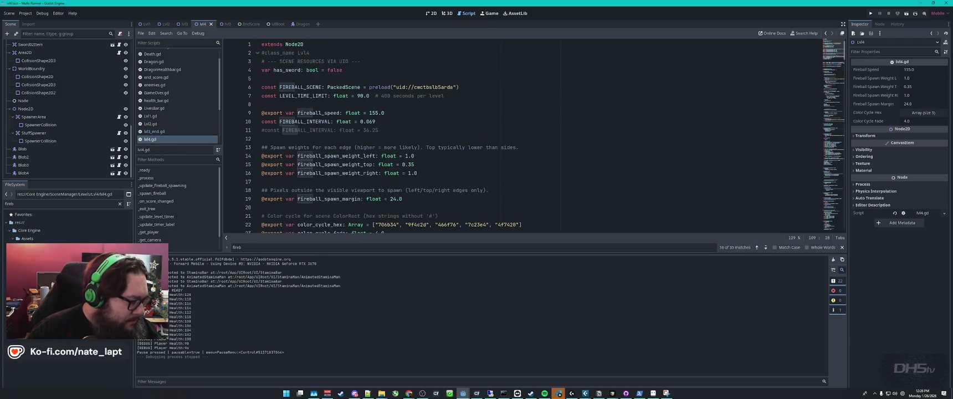
- Copy fireball.tscn's UID and paste it over the old uid in the FIREBALL_SCENE preload line
right_click(49, 272)
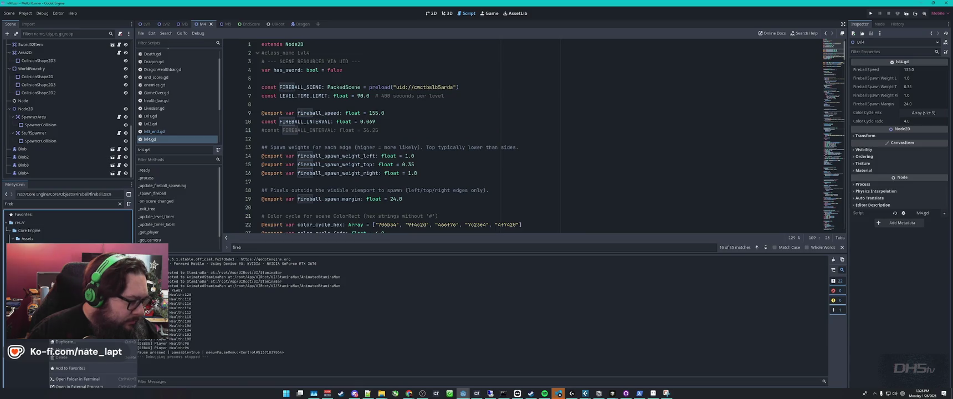
key(Escape)
click(395, 87)
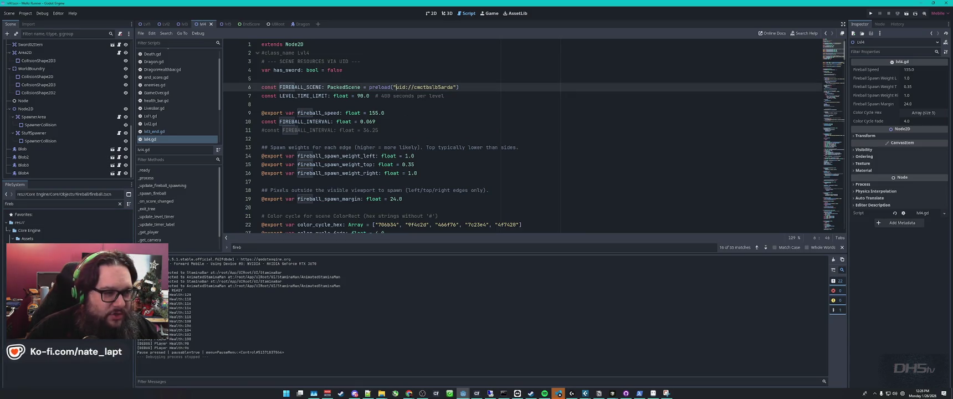
shift+click(453, 87)
key(ctrl+v)
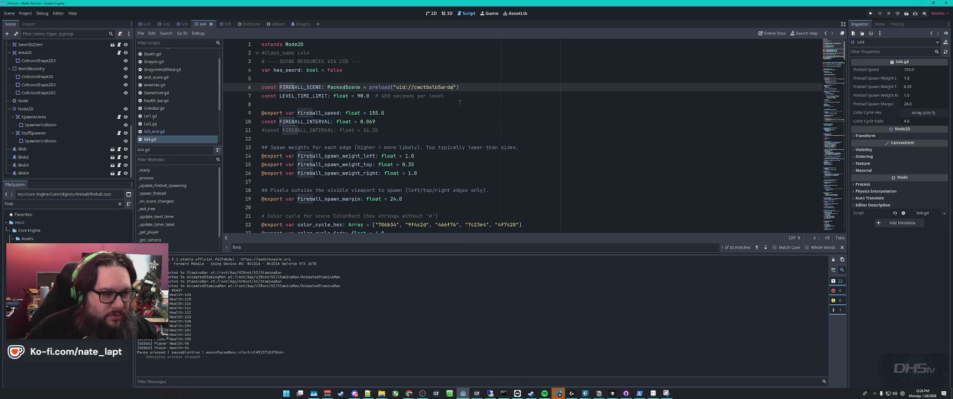
key(super+Tab)
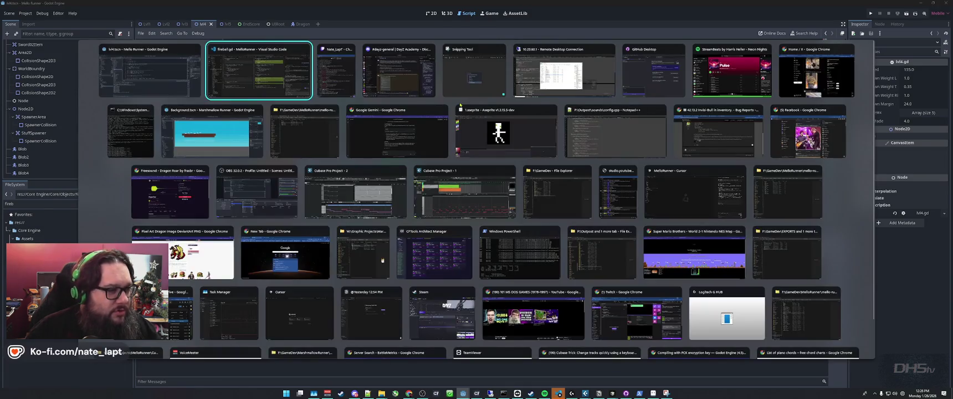
key(Return)
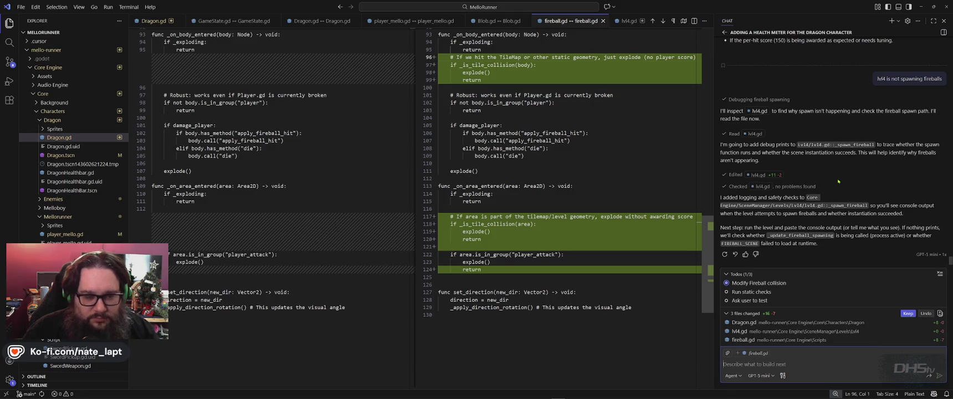
key(alt+Tab)
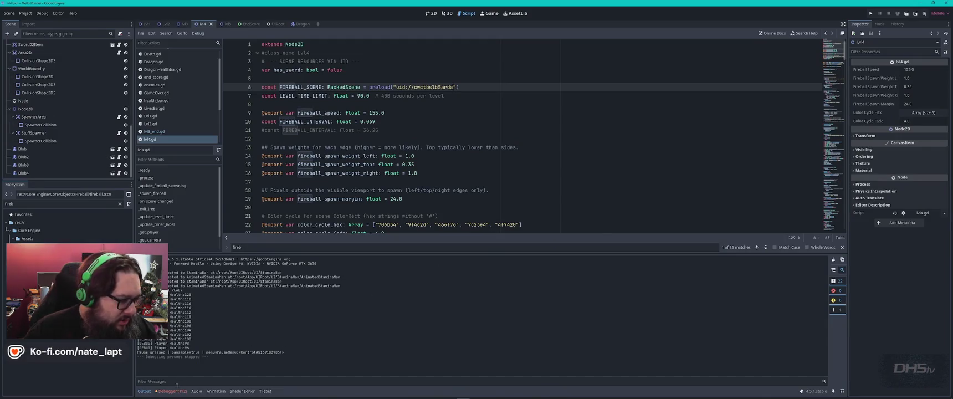
- Enlarge the Debugger Errors list, expand the first fireball.gd:40 error, and jump to that line
click(173, 390)
click(180, 258)
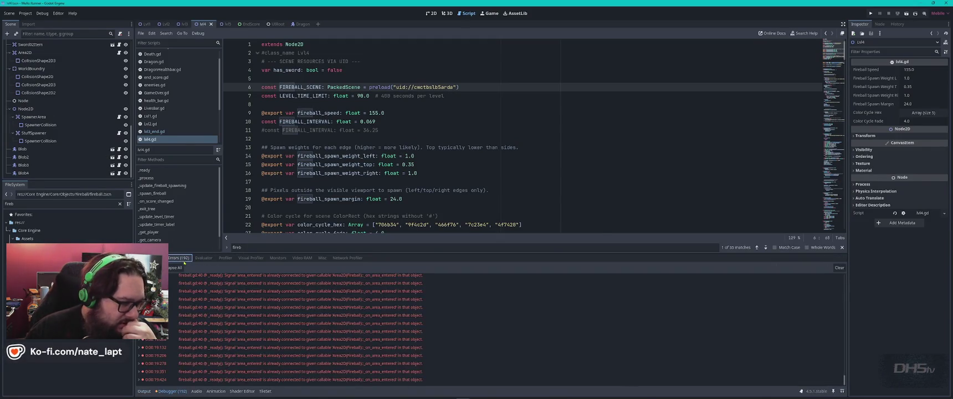
mouse_move(470, 318)
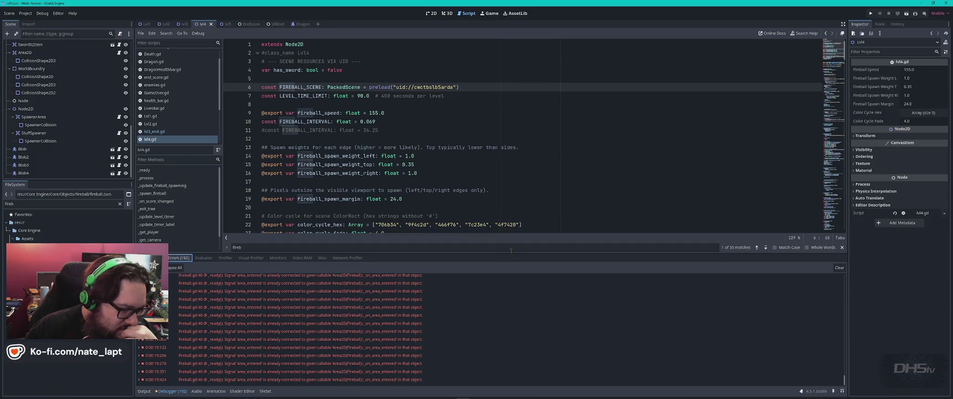
drag(511, 255, 492, 129)
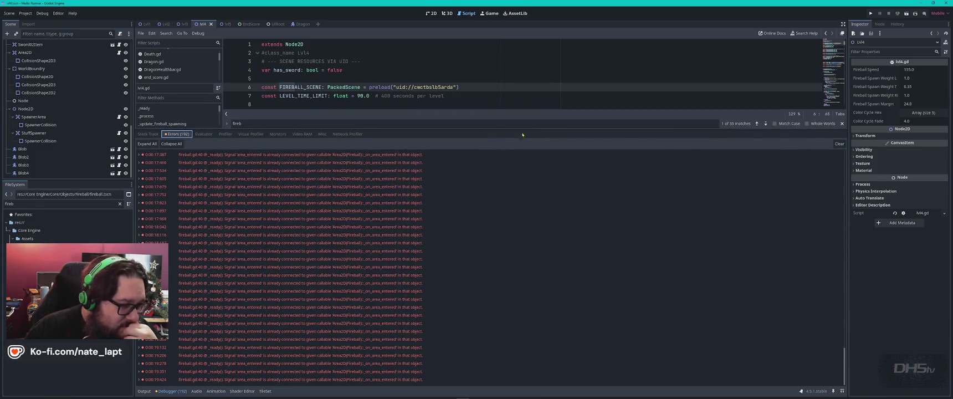
scroll(373, 215, up, 10)
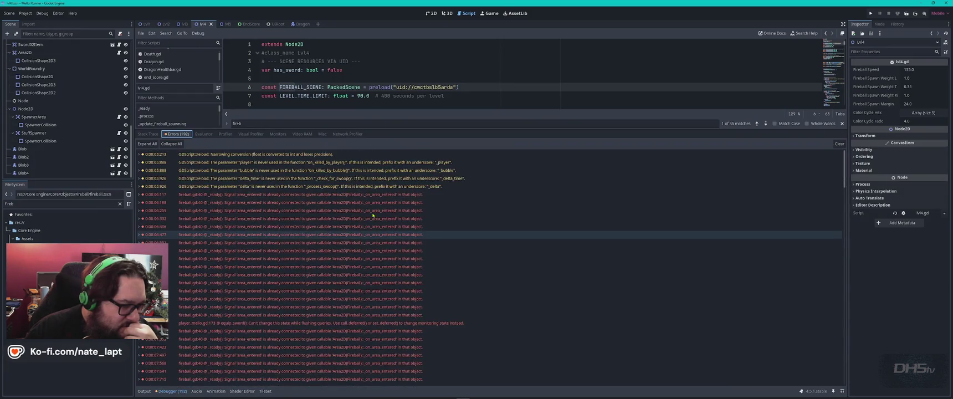
click(139, 195)
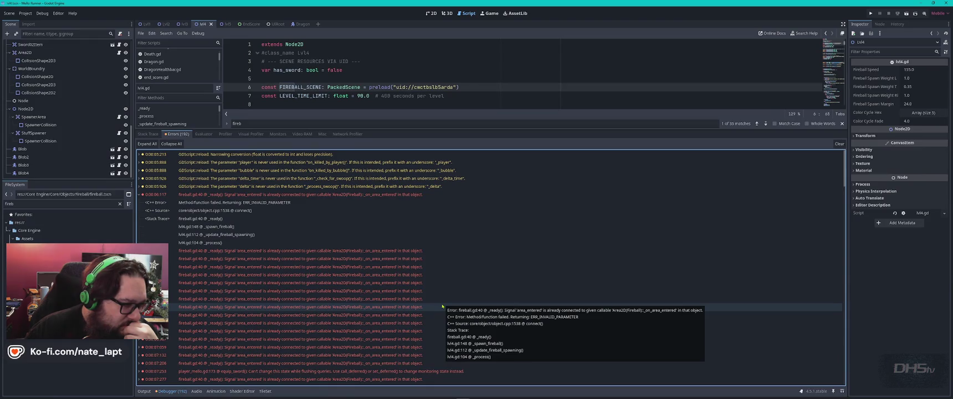
double_click(397, 195)
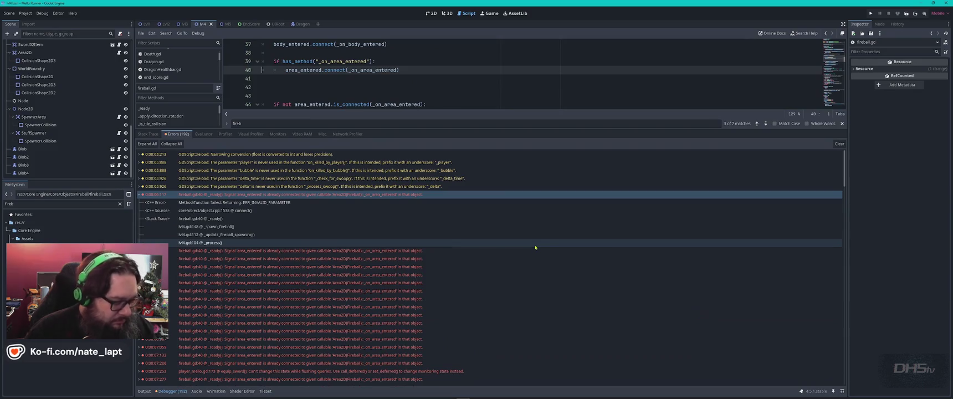
- Take a screen snip of the fireball.gd:40 error and its stack trace
key(super)
key(Escape)
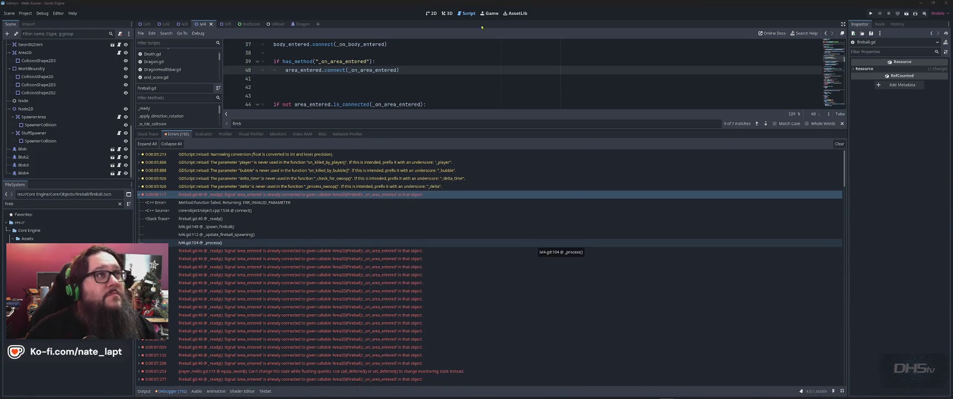
key(super+shift+s)
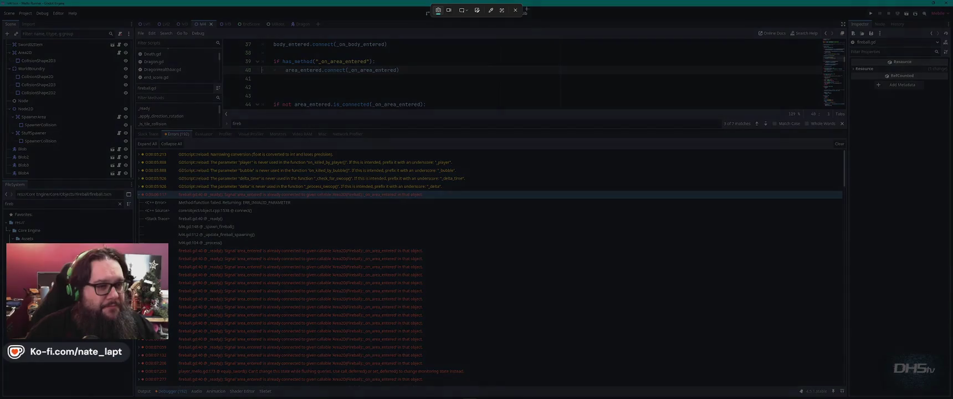
mouse_move(535, 29)
mouse_down()
mouse_move(182, 315)
mouse_move(136, 392)
mouse_up()
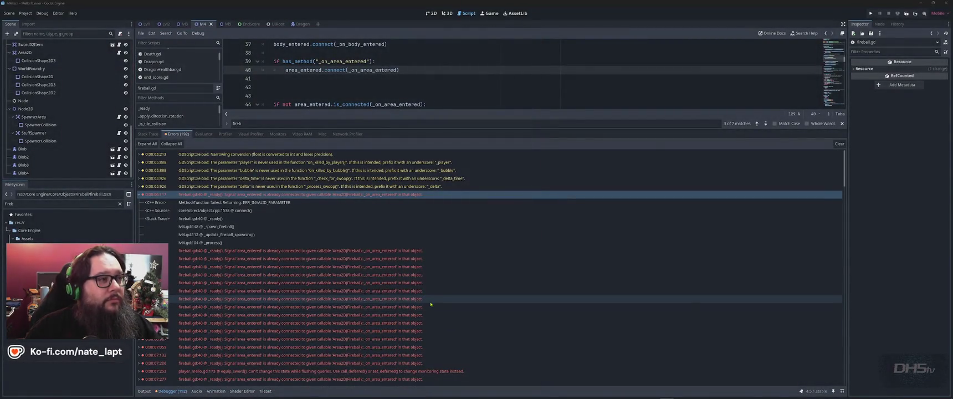
- Select the fireball.gd:40 error entry, then switch over to Visual Studio Code
key(alt+Tab)
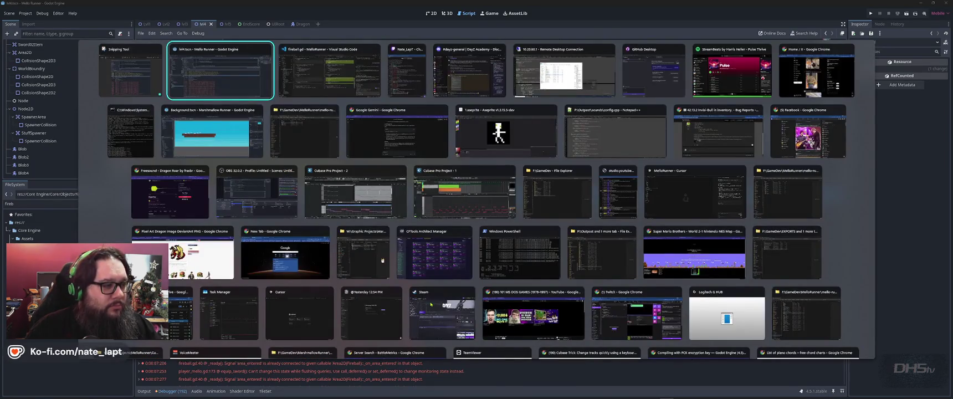
key(alt+Tab)
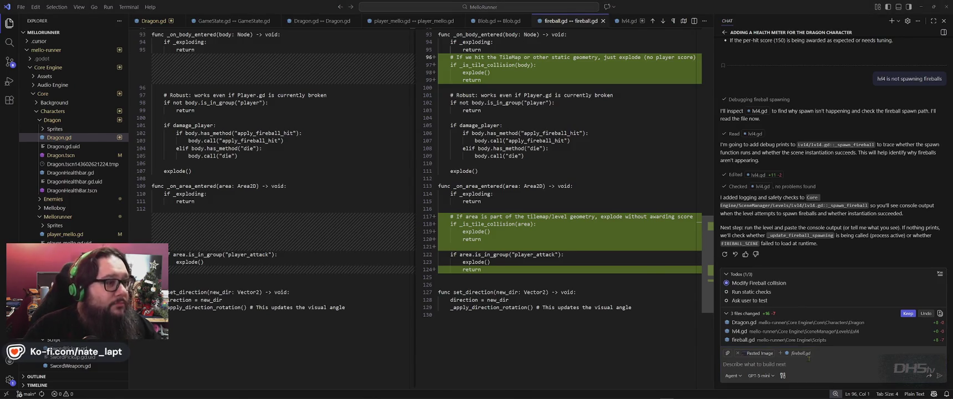
key(alt+Tab)
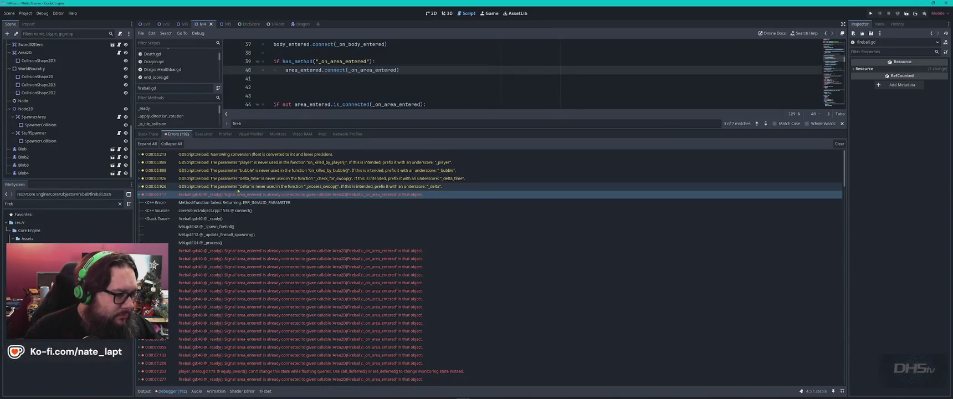
click(241, 195)
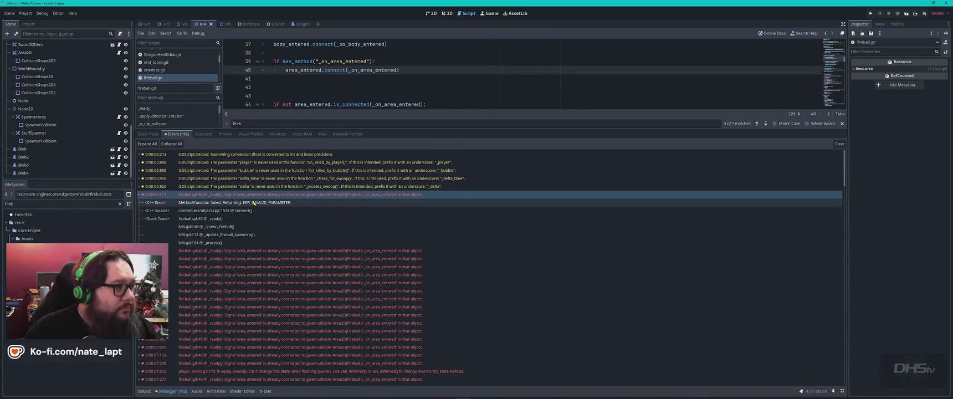
key(alt+Tab)
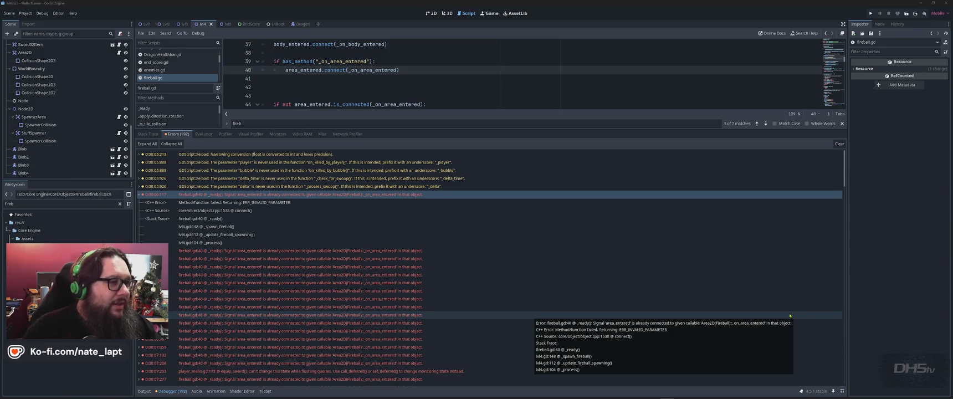
key(alt+Tab)
key(alt+Tab)
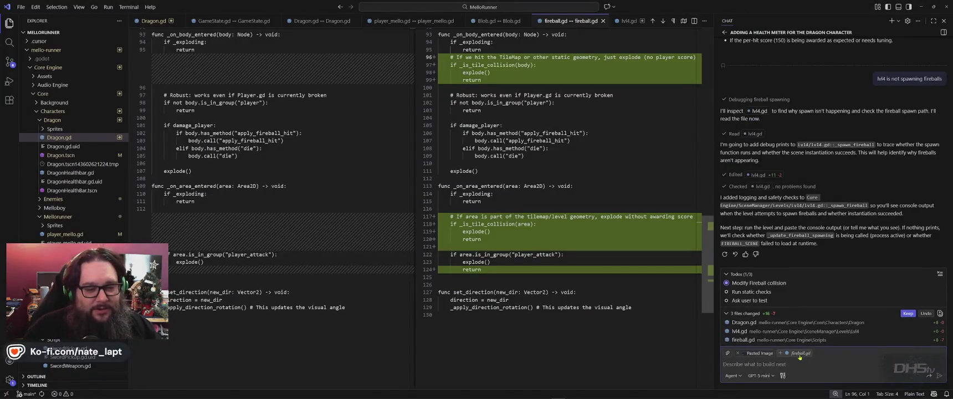
- Paste the fireball.gd:40 error screenshot into the Copilot chat and send it
click(793, 363)
key(ctrl+v)
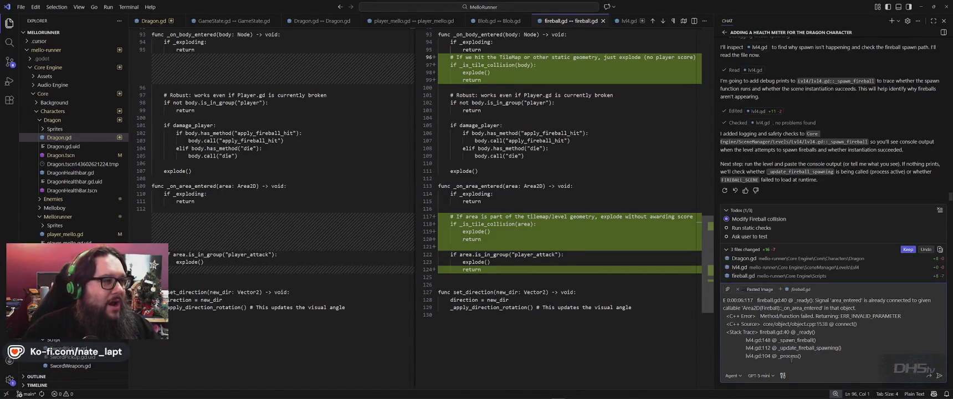
key(Return)
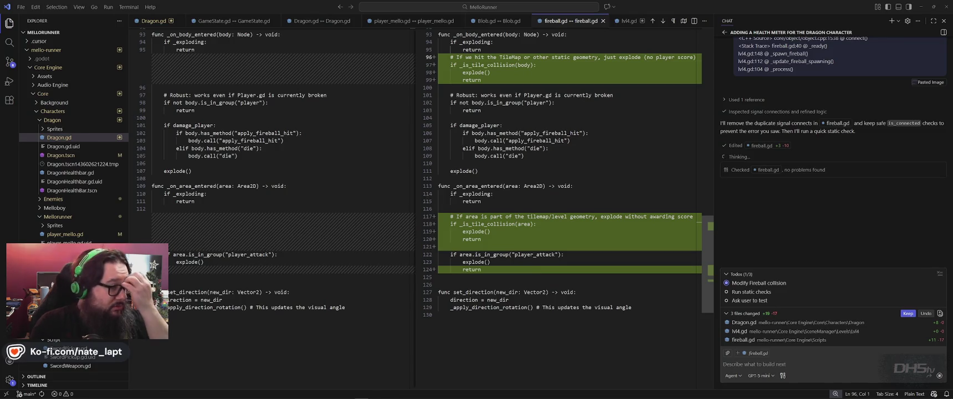
key(alt+Tab)
key(alt+Tab)
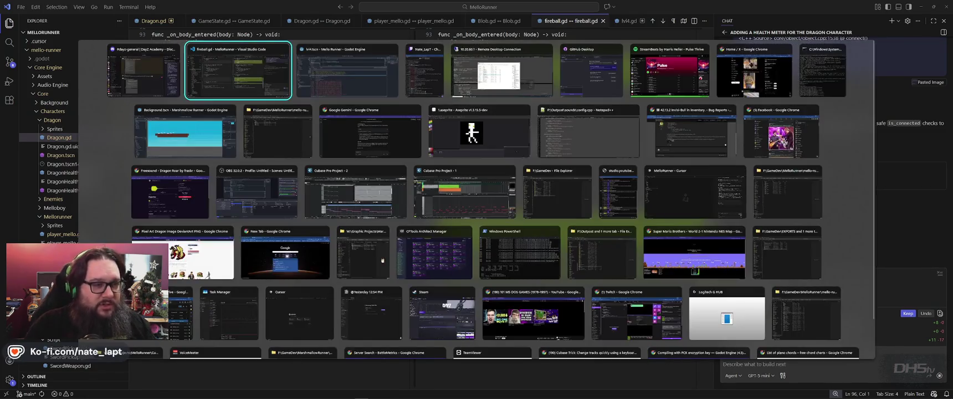
- In the Remote Desktop session, open init.c in Notepad++ and go to line 16
key(alt+Tab)
key(alt+Tab)
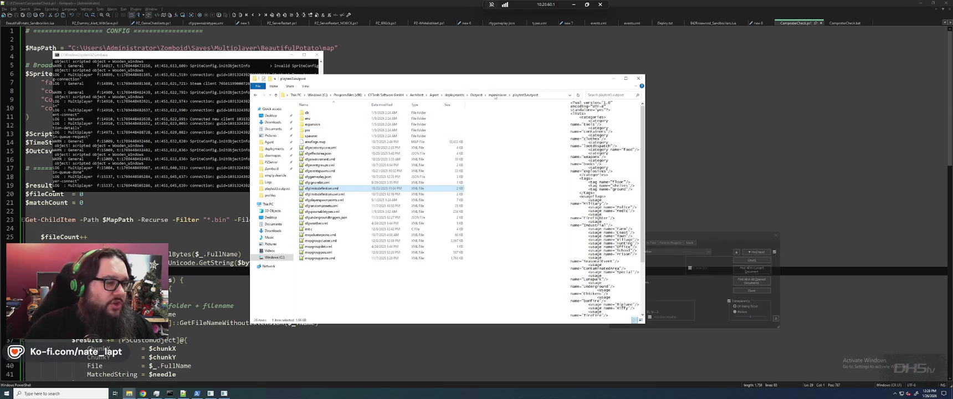
double_click(308, 229)
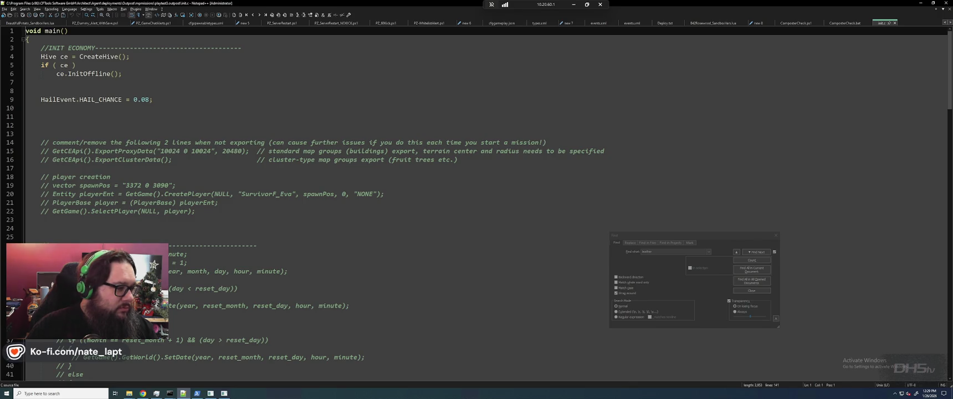
click(55, 159)
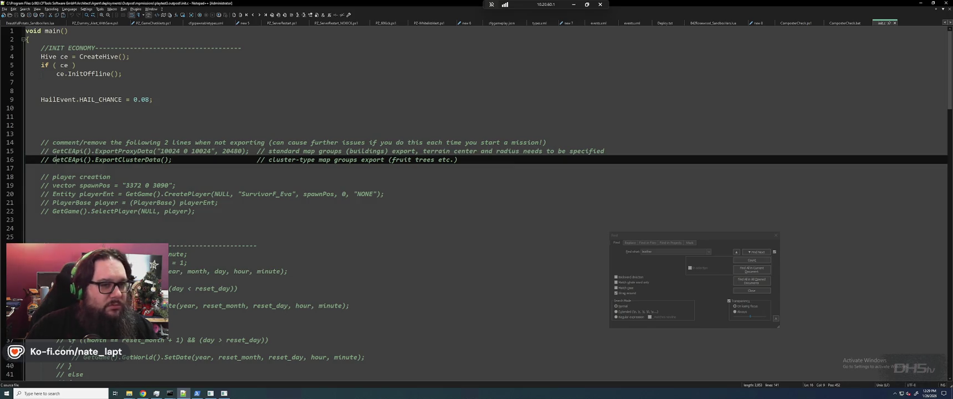
key(alt+Tab)
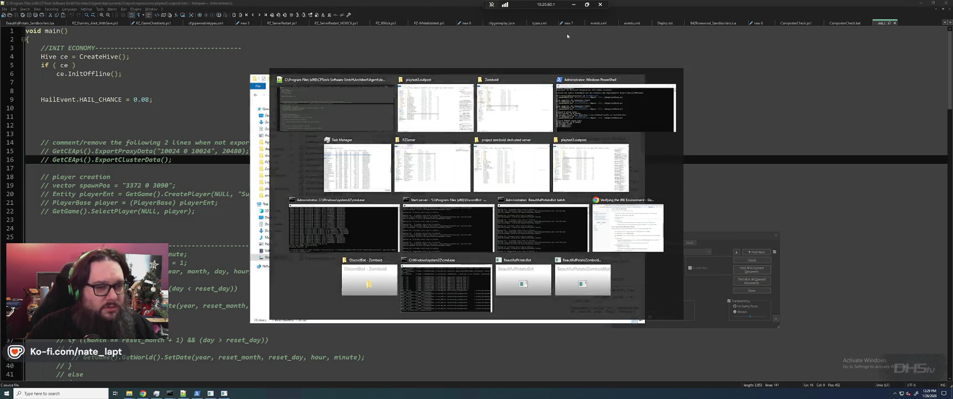
- Navigate from deployments into Hashima > mpmissions > main.hashima using the keyboard
key(alt+Up)
key(alt+Up)
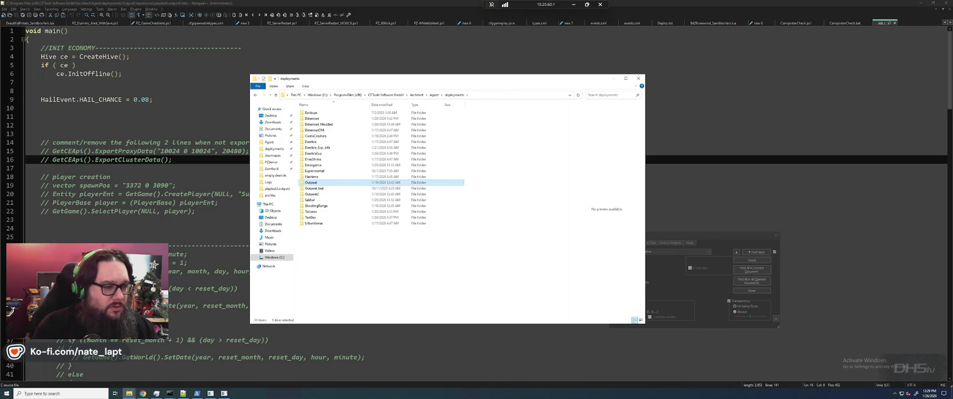
key(Up)
key(Return)
key(m)
key(Return)
key(m)
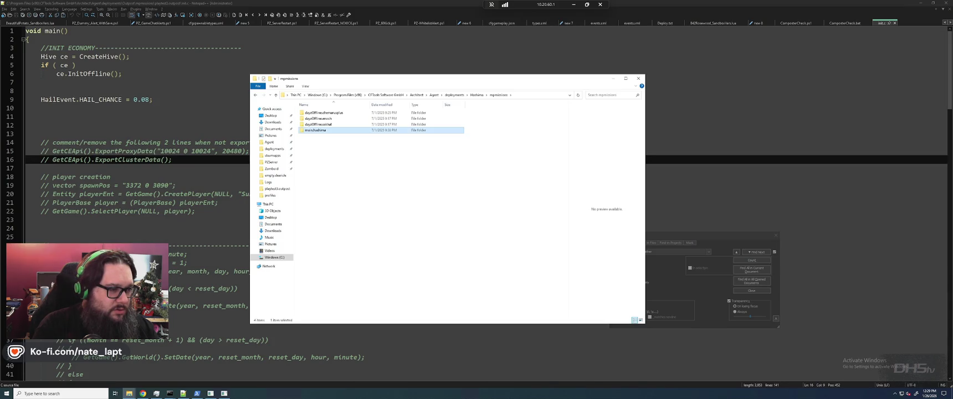
key(Return)
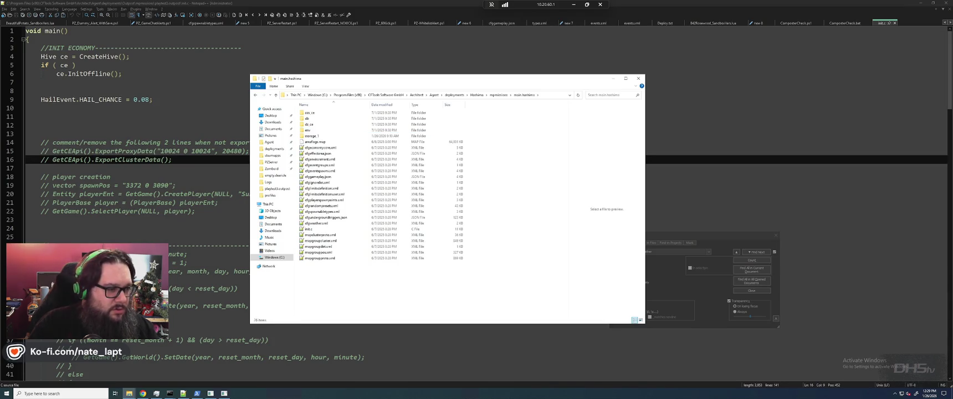
key(BackSpace)
key(BackSpace)
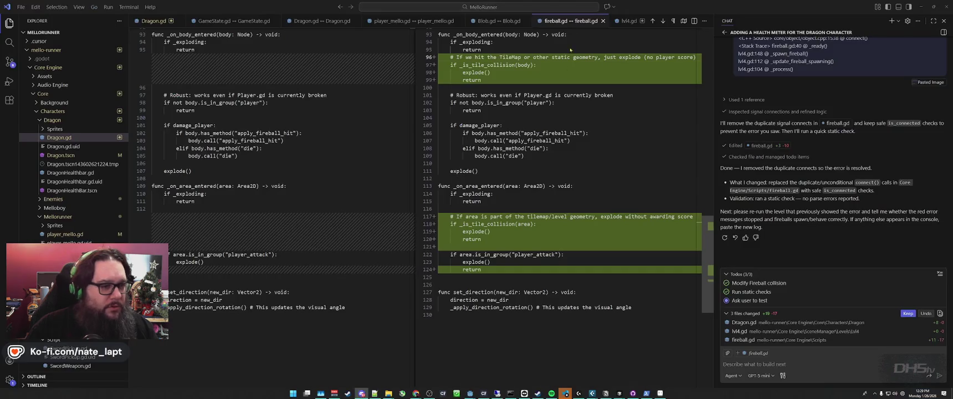
- Open a new File Explorer window on the DHStv (W:) network drive
key(alt+Tab)
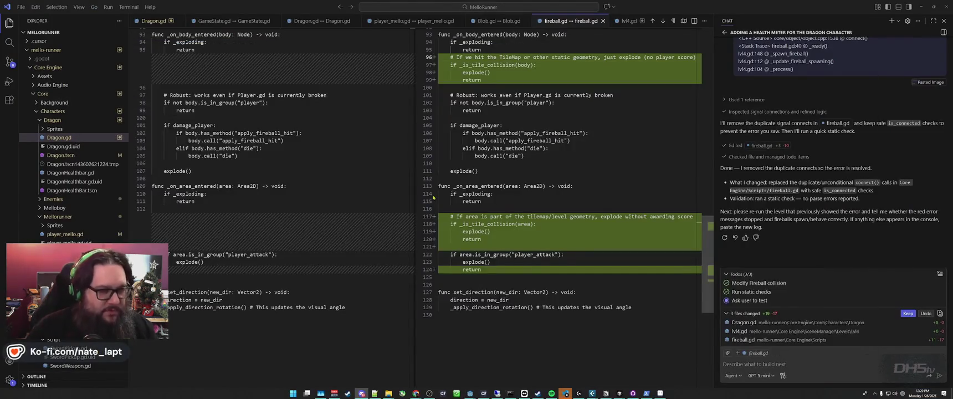
key(super+e)
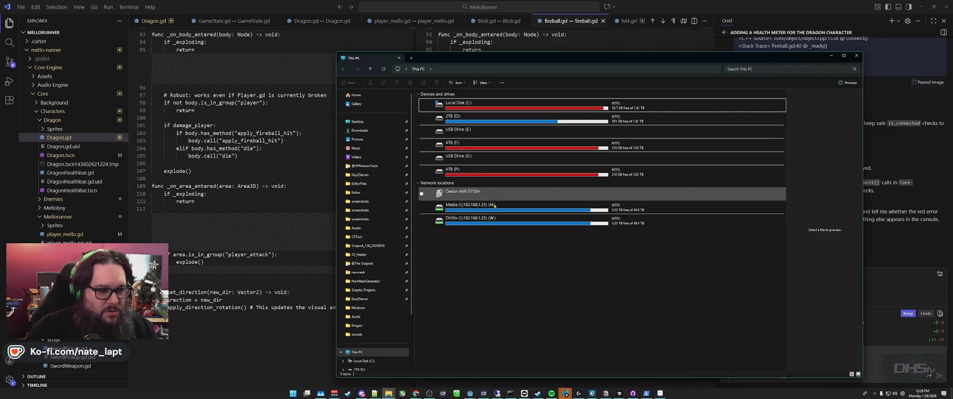
click(499, 223)
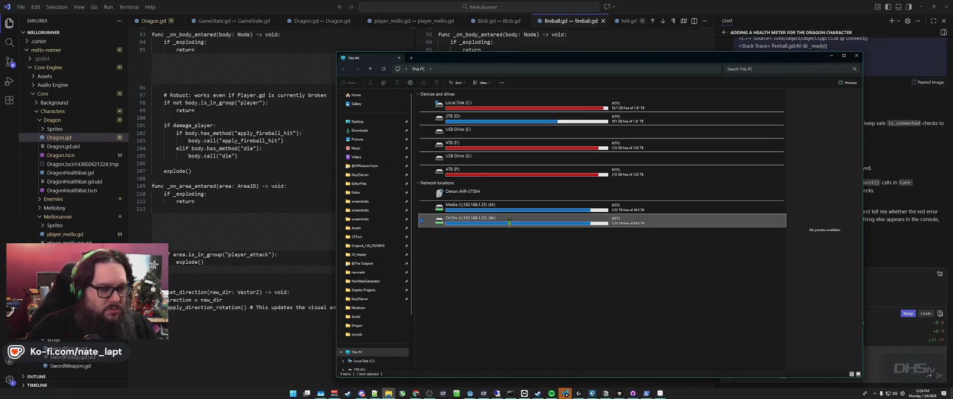
double_click(510, 222)
scroll(510, 224, down, 3)
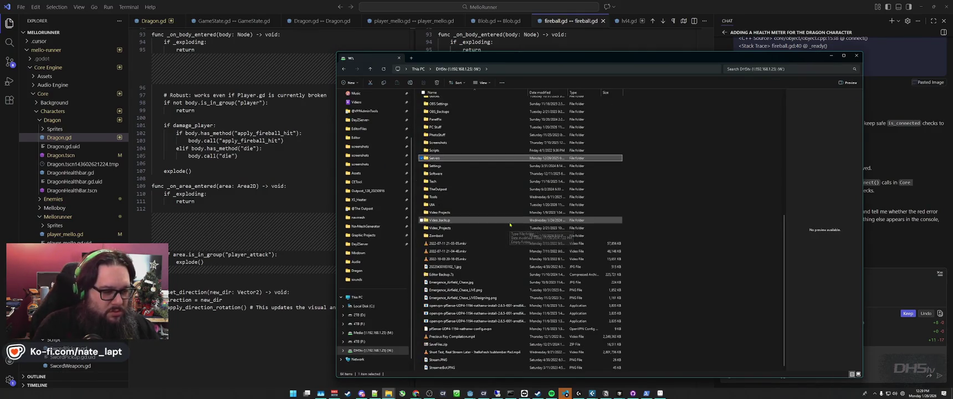
key(Return)
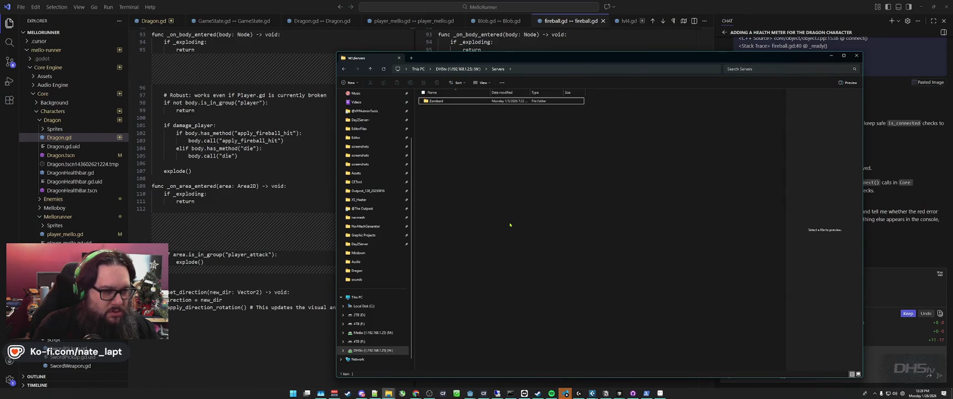
key(BackSpace)
- Go to DayZ Servers > 202509 > Hashima and open init.c, bringing up the app chooser
text(d)
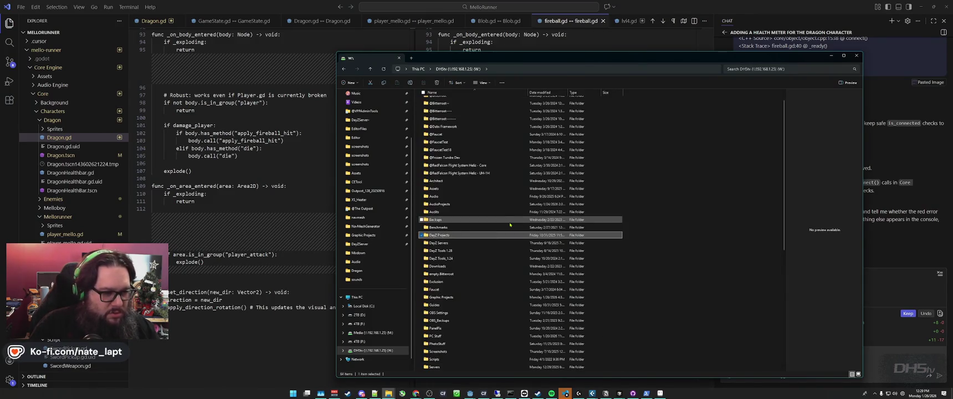
key(Down)
key(Return)
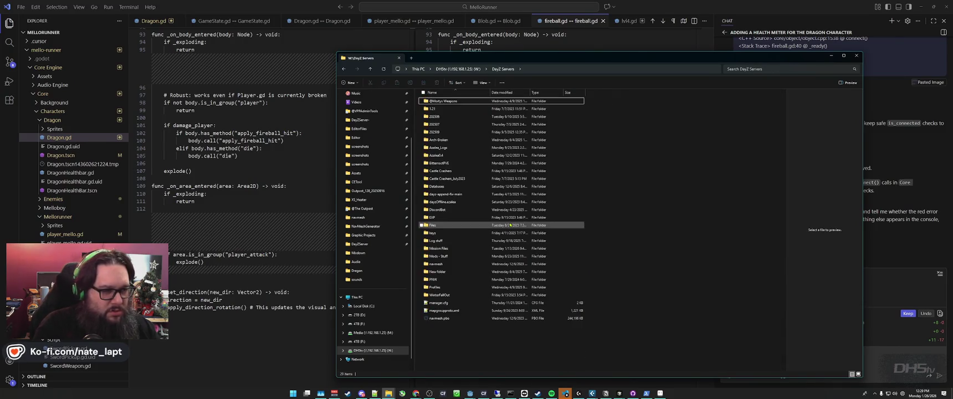
key(Down)
key(Down)
key(Down)
key(Return)
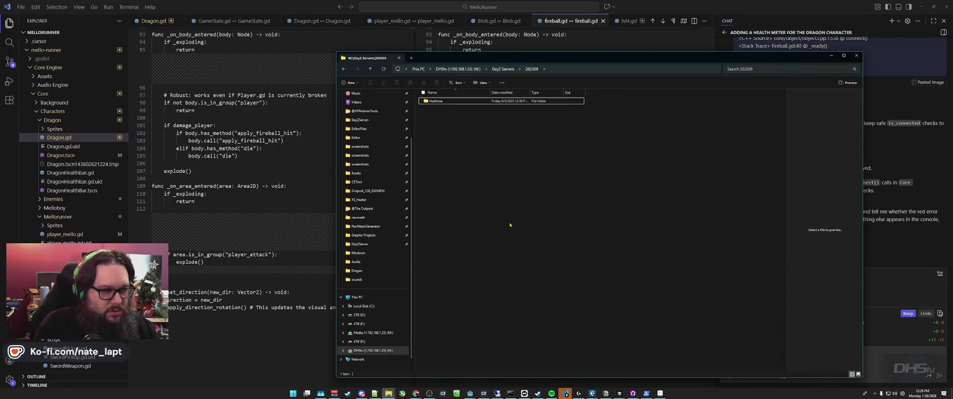
key(Return)
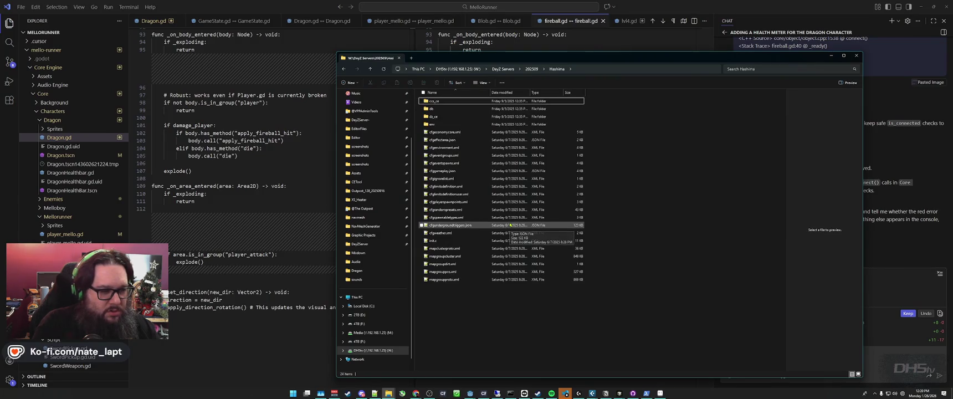
key(i)
key(Return)
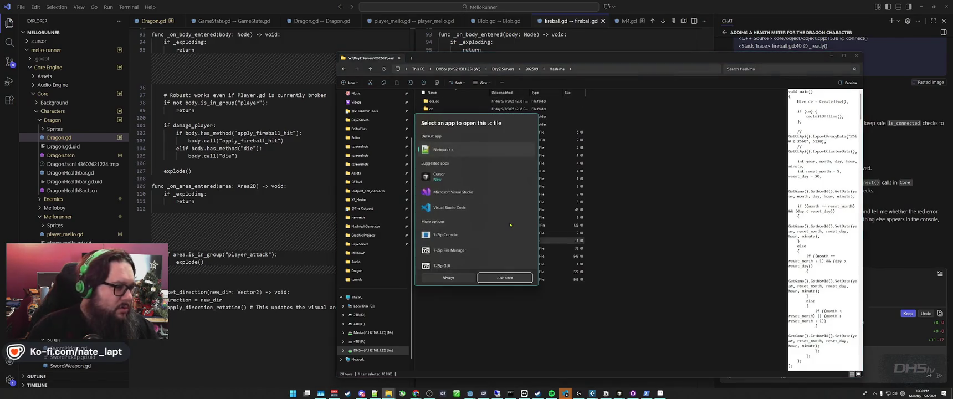
- Open init.c in Notepad++ and select lines 1–7 and the ExportProxyData call on line 9
key(Return)
key(Return)
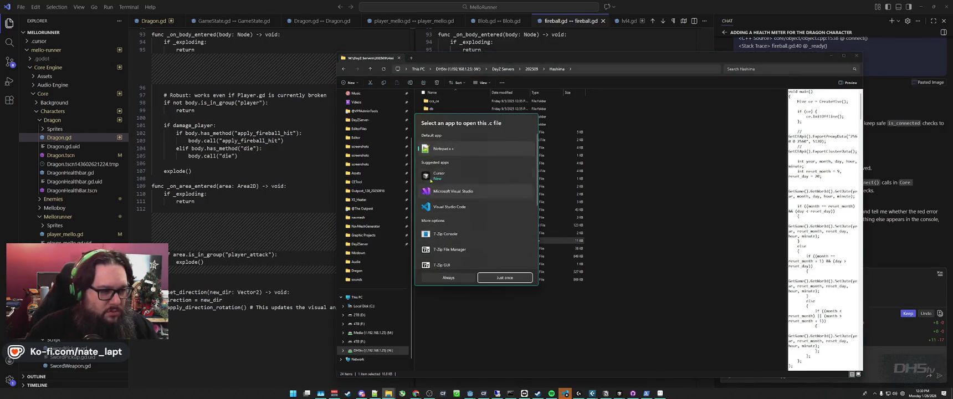
click(444, 282)
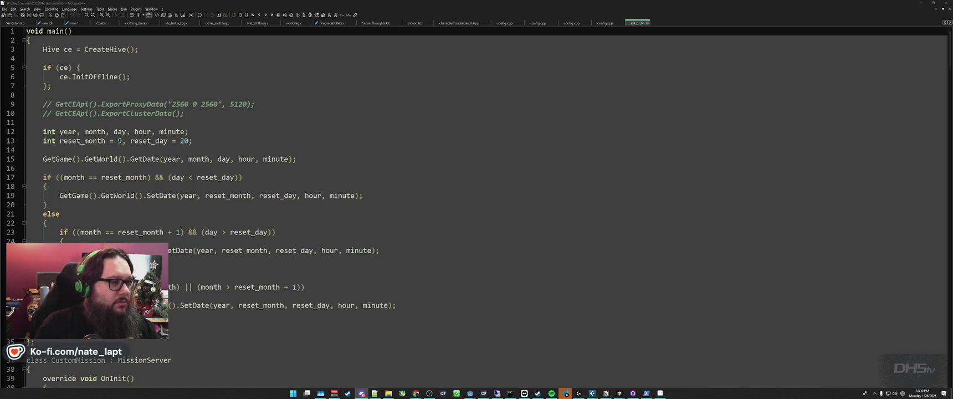
drag(52, 86, 26, 31)
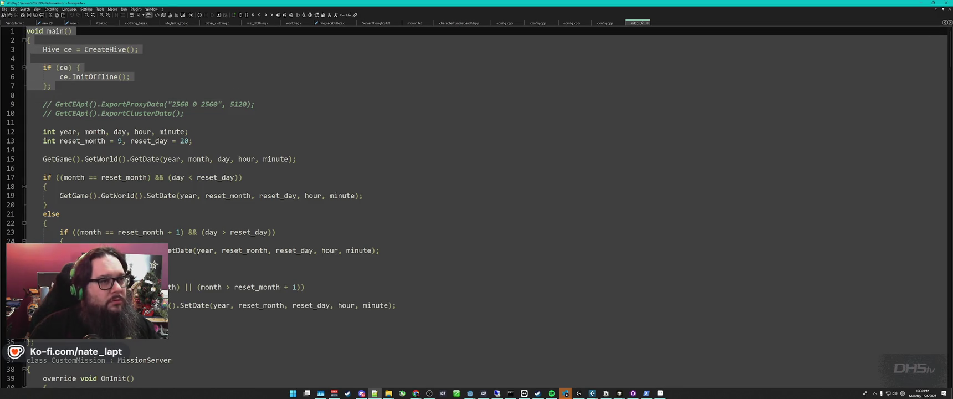
click(361, 393)
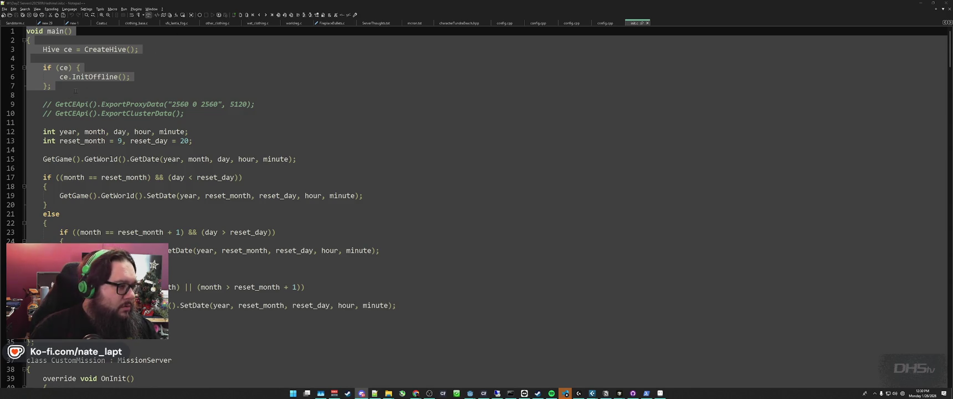
drag(55, 104, 165, 103)
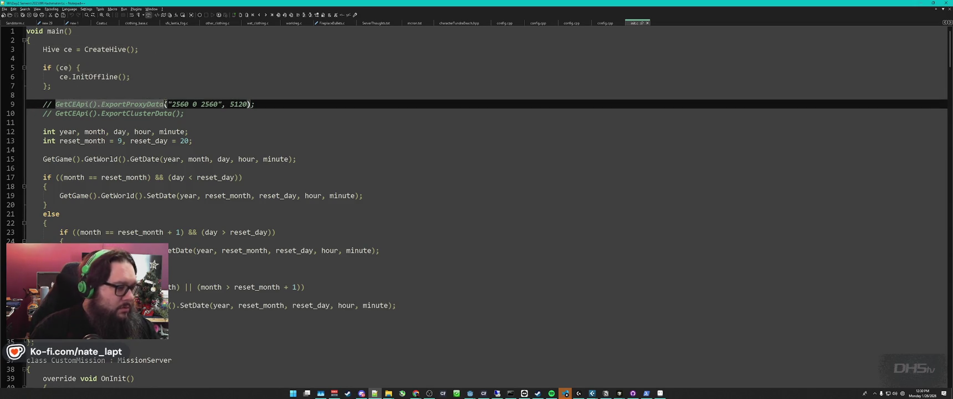
- Move on to the first config.cpp file in Notepad++
key(alt+Tab)
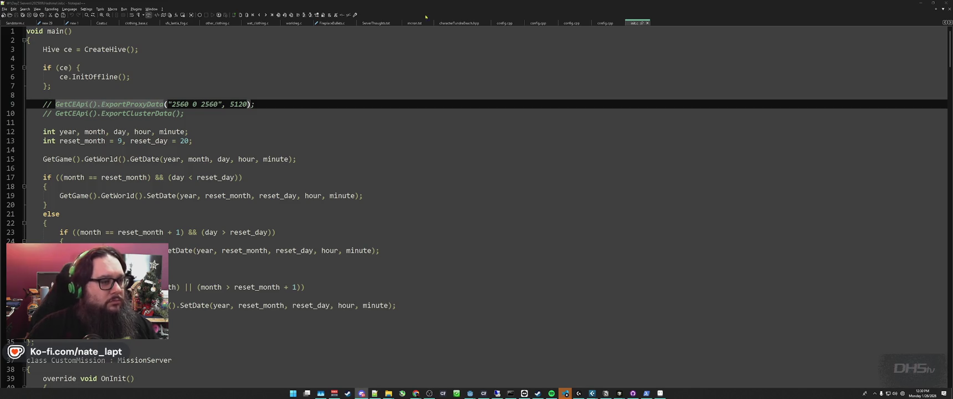
click(476, 177)
key(ctrl+Tab)
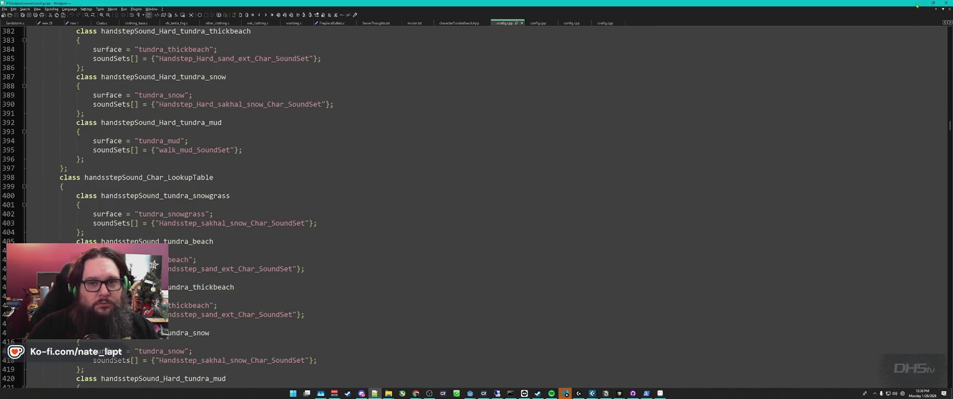
- Minimize Notepad++ and close the server files window to get back to the fireball.gd diff
click(921, 3)
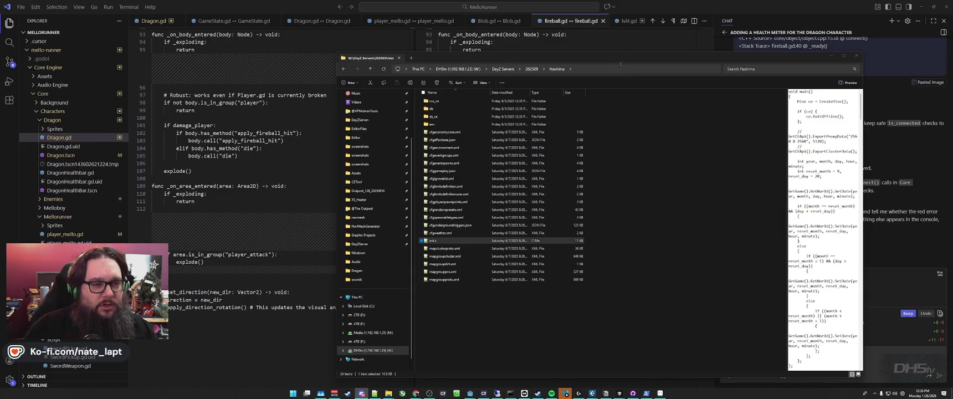
click(857, 55)
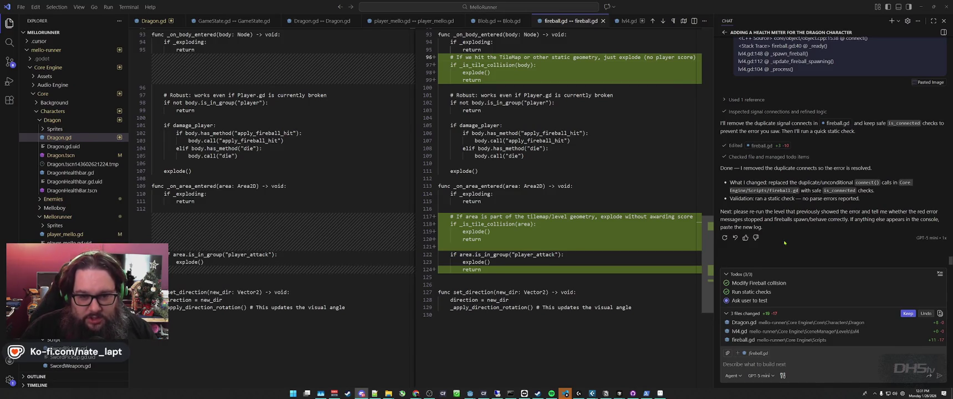
key(alt+Tab)
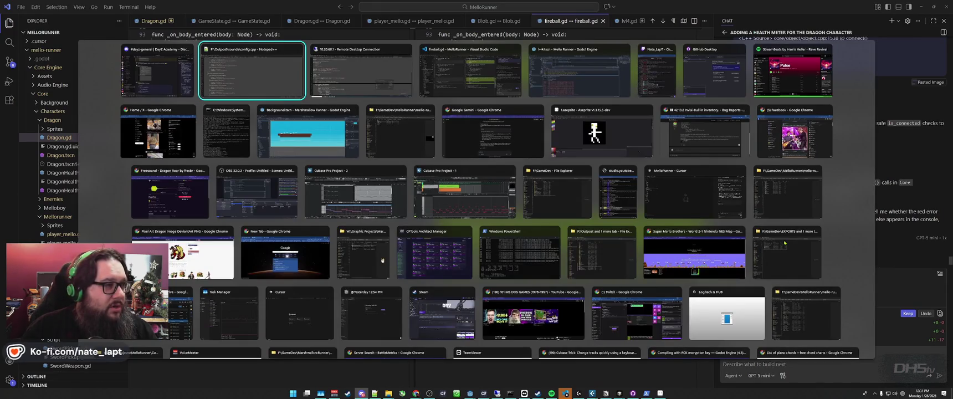
- Switch to Godot and run the project with F5 to test the fireball fix
key(Tab)
key(Tab)
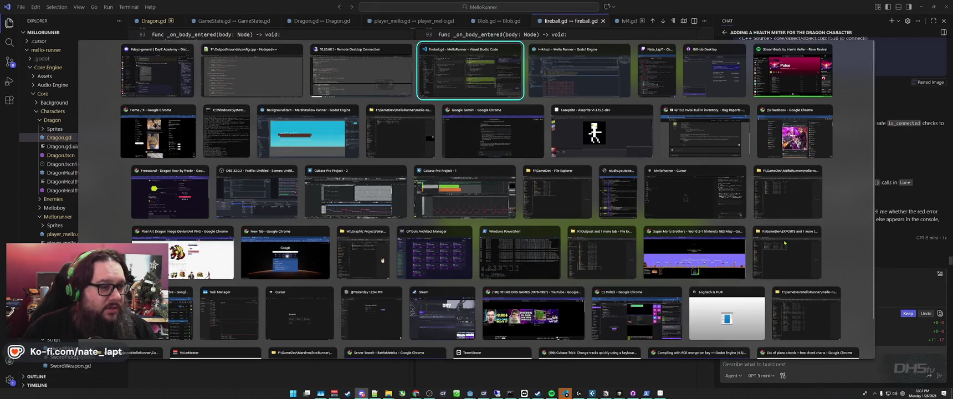
key(alt+Tab)
key(Tab)
key(Tab)
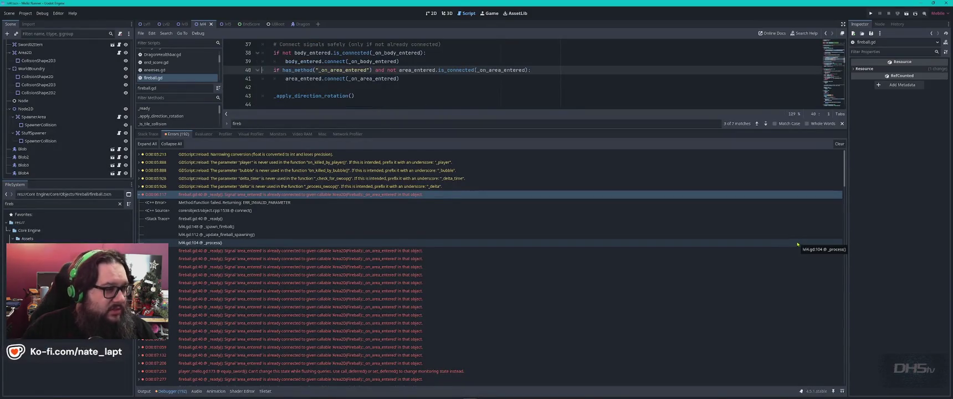
key(F5)
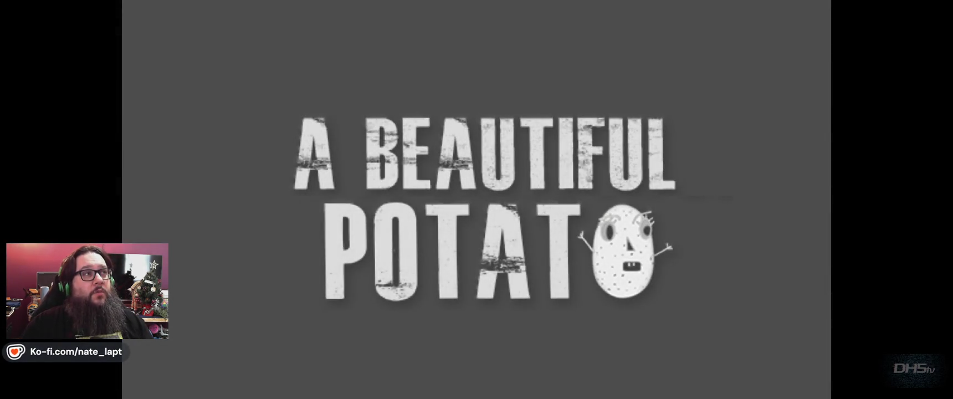
- Play a round of the level, jumping and attacking across platforms, then pause and exit
key(Return)
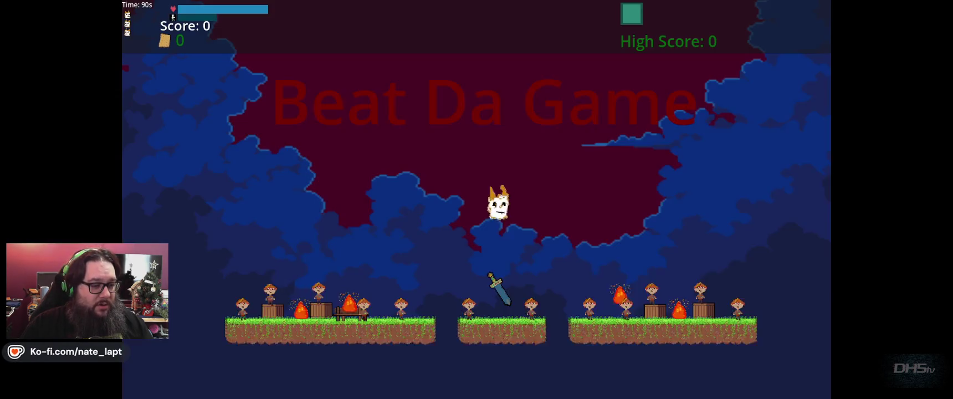
key(space)
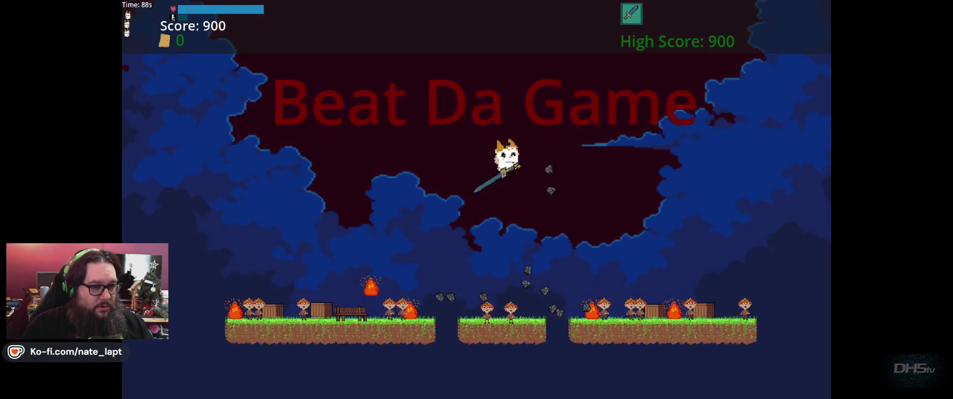
key(space)
key(space)
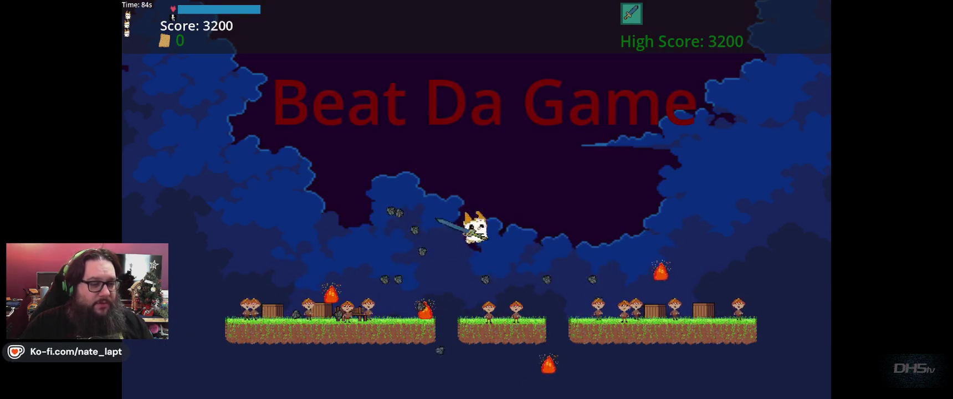
key(space)
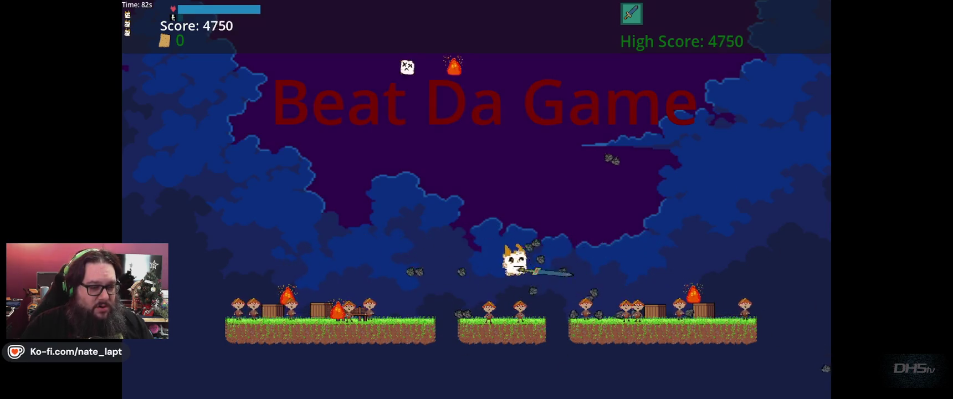
key(space)
key(space)
key(Left)
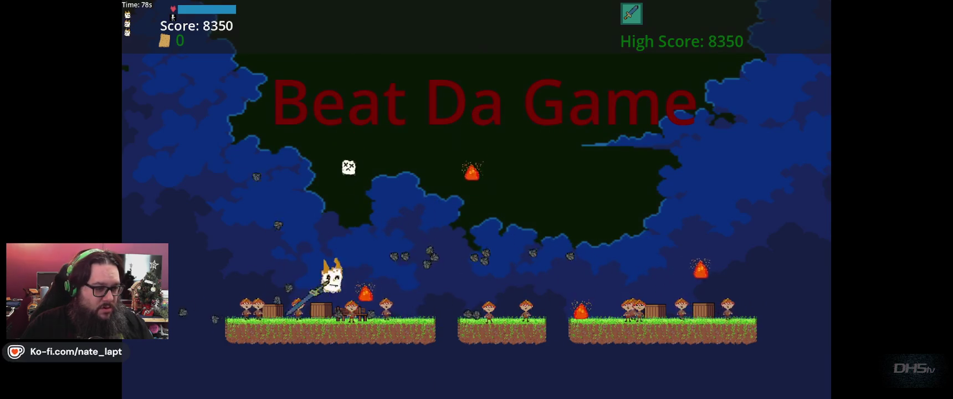
key(Escape)
click(538, 265)
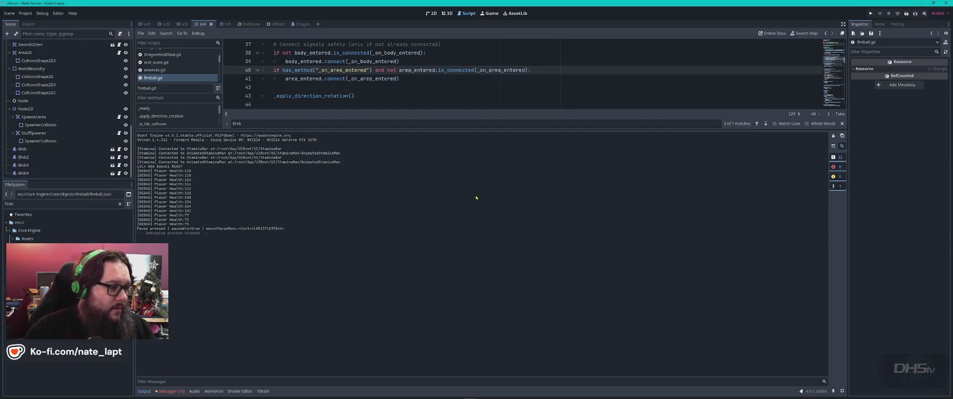
- Review the run's errors, enlarge the script area and open lvl4.gd
click(171, 391)
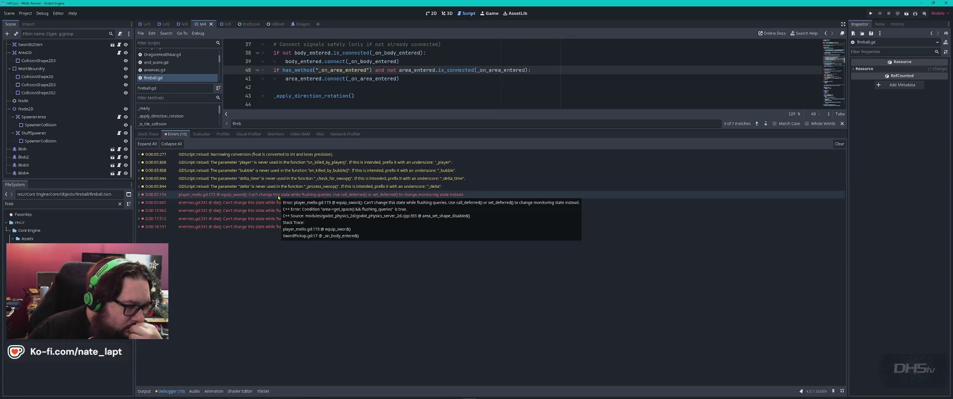
mouse_move(279, 220)
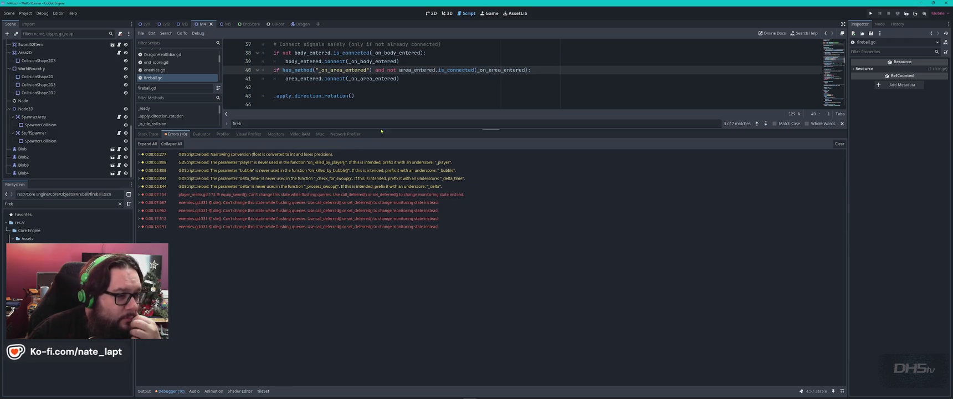
mouse_move(388, 129)
mouse_down()
mouse_move(398, 313)
mouse_move(399, 293)
mouse_up()
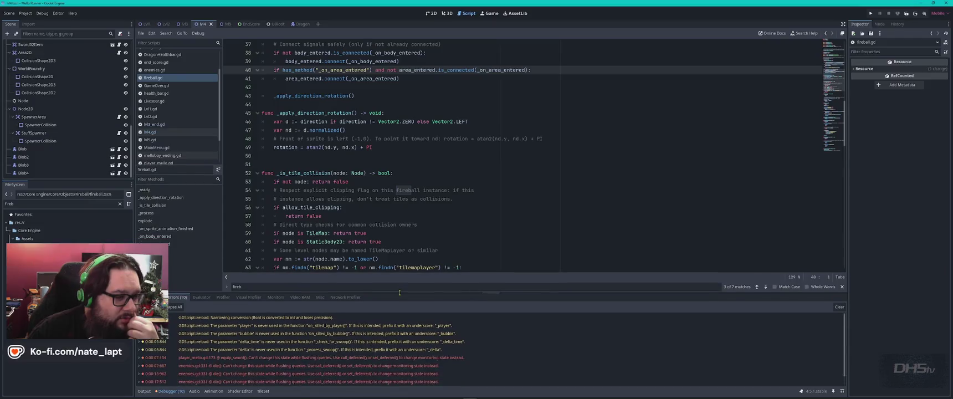
click(457, 198)
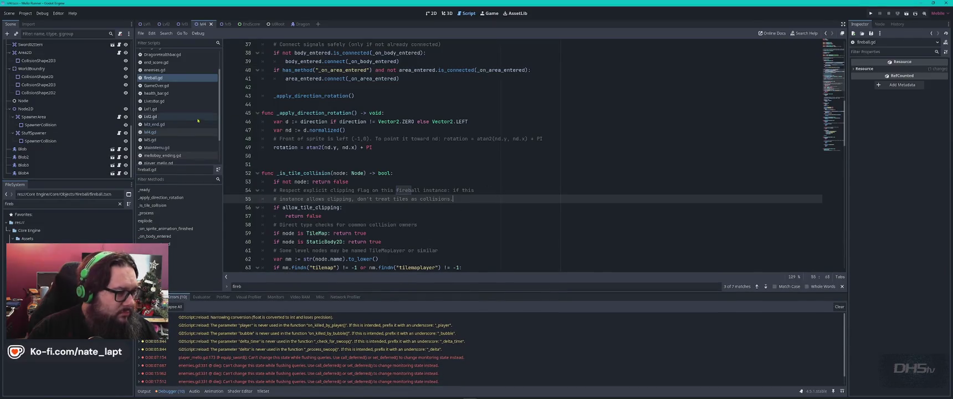
click(183, 132)
click(566, 163)
- Search lvl4.gd for 'fireb' and check the Lvl4 node's exported fireball properties
key(ctrl+f)
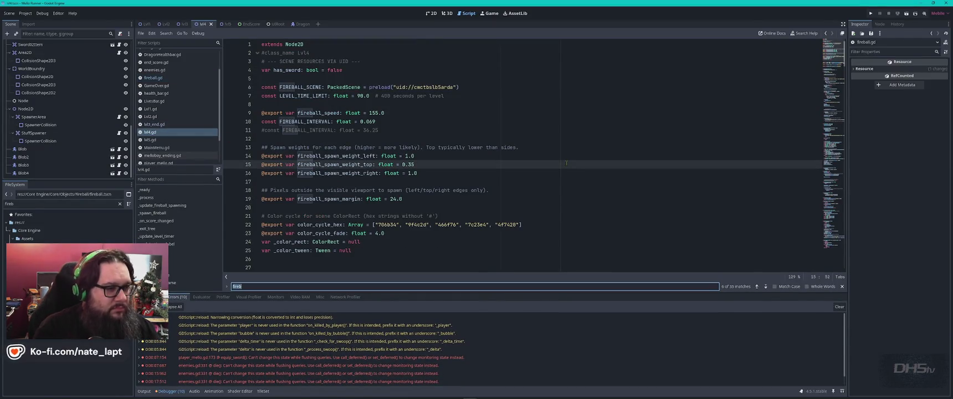
text(fireb)
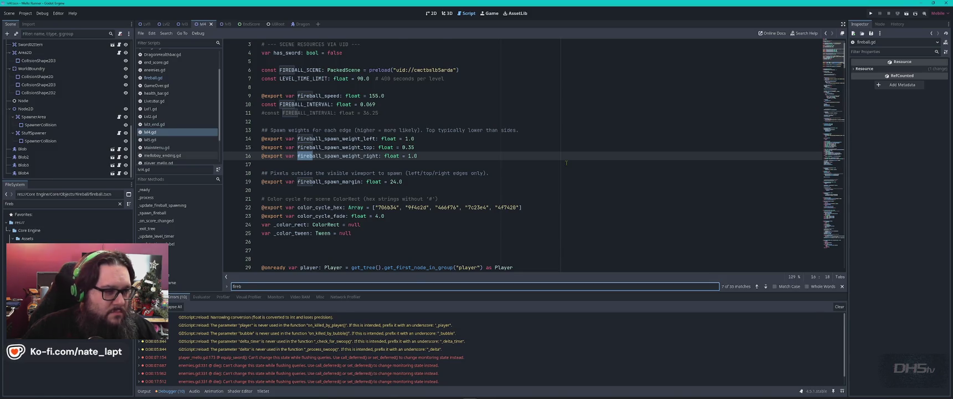
key(Return)
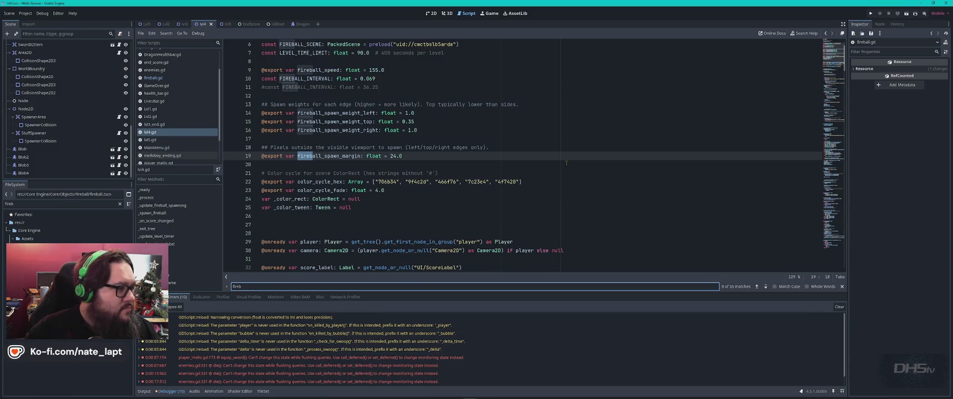
scroll(49, 50, up, 10)
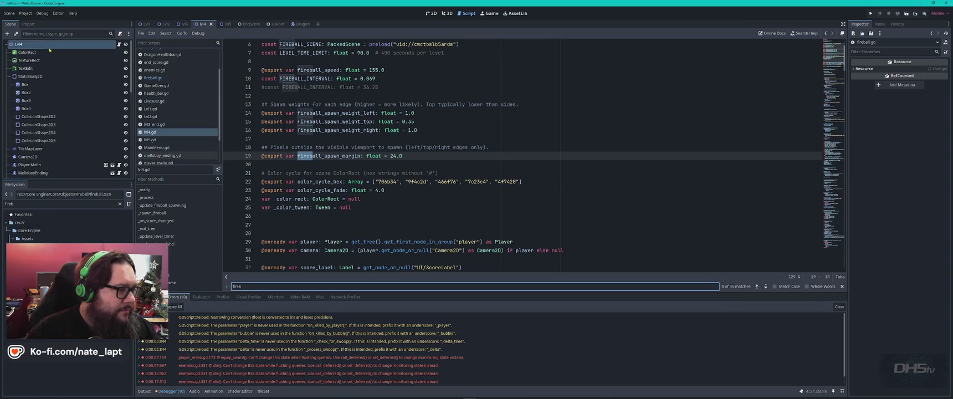
click(49, 45)
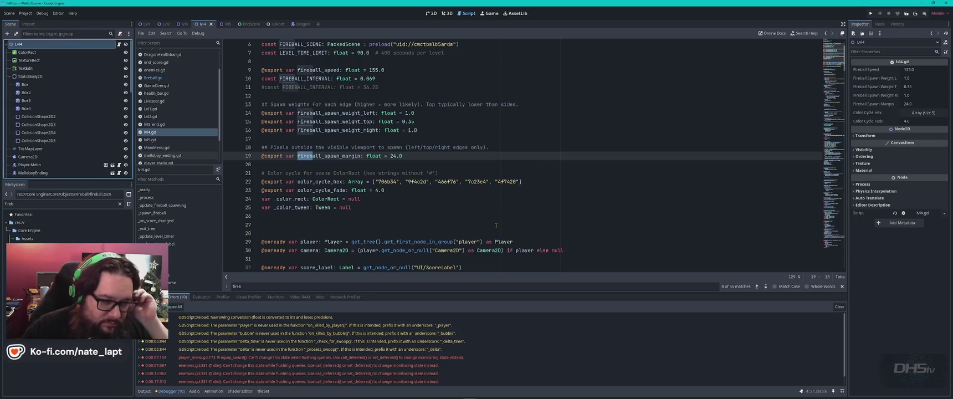
scroll(496, 225, down, 3)
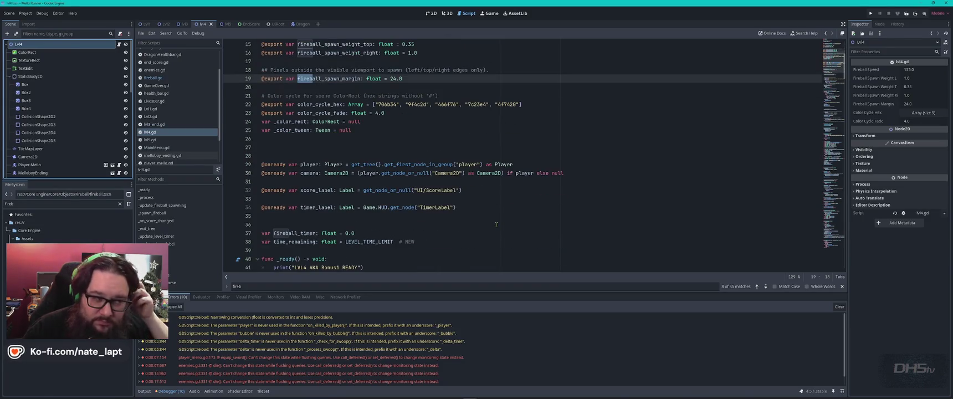
- Step through the fireball matches to the fireball_timer and FIREBALL_SCENE error lines
click(766, 286)
click(765, 286)
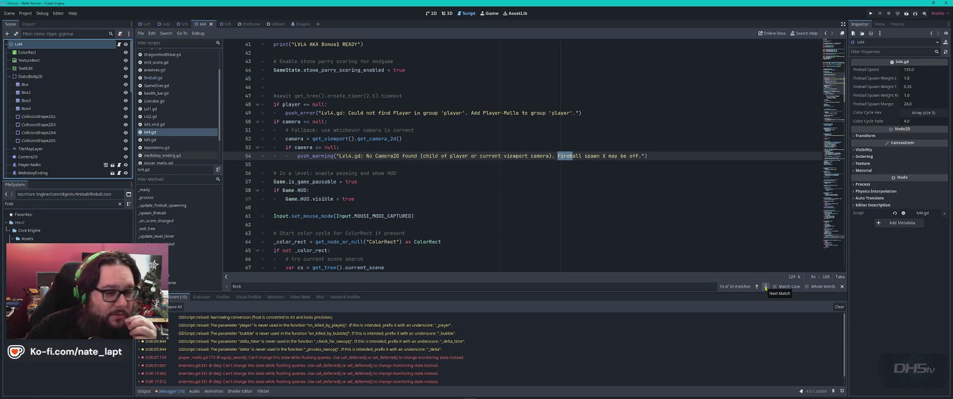
click(766, 286)
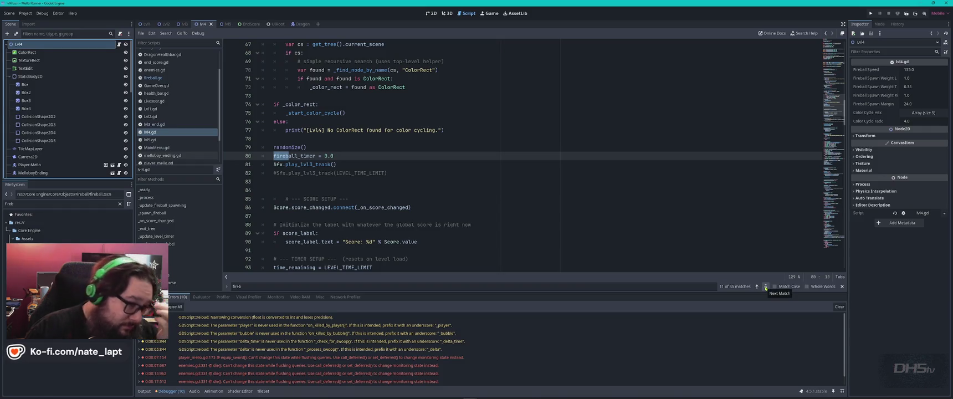
click(765, 286)
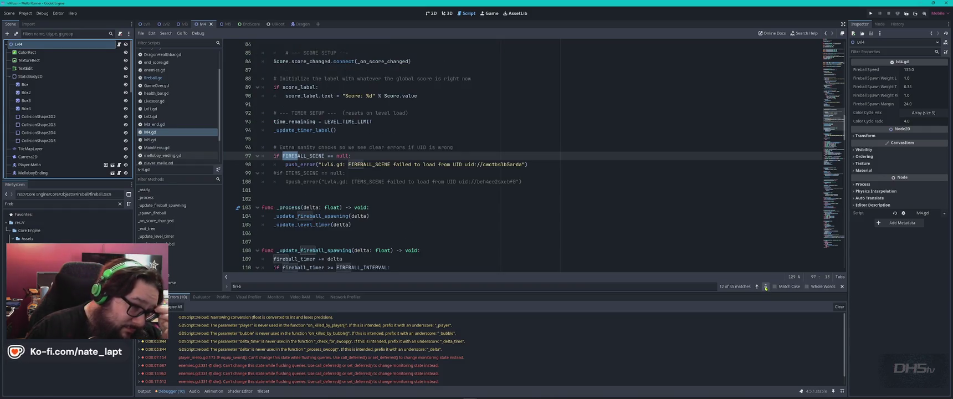
click(765, 286)
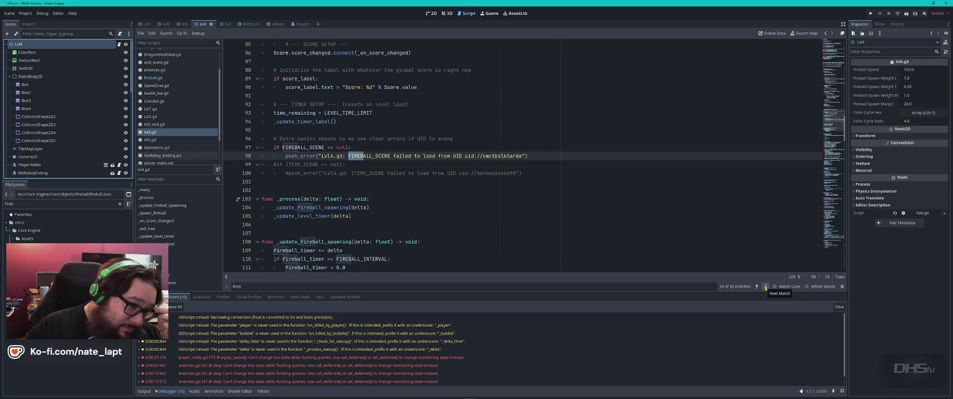
- Select the entire lvl4.gd script
click(650, 206)
key(ctrl+a)
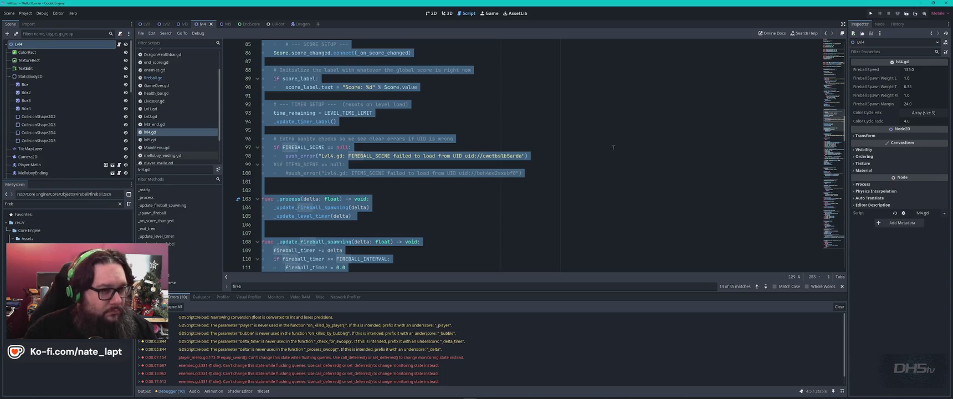
key(alt+Tab)
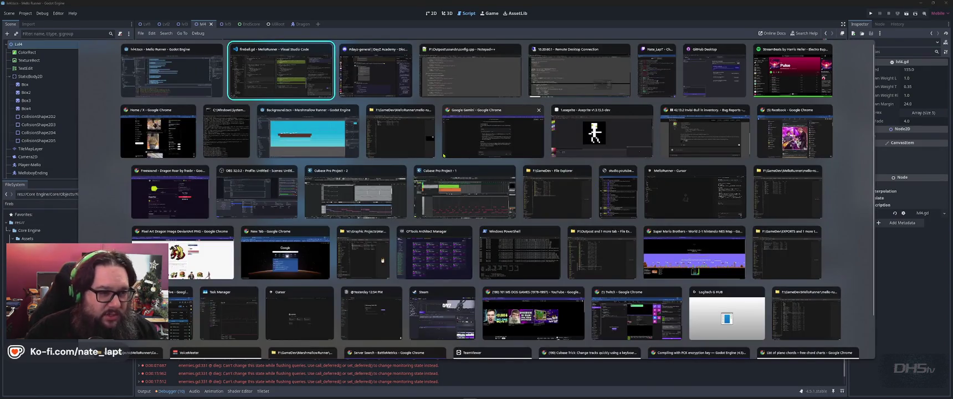
- Ask Gemini why the fireballs aren't spawning, with the lvl4 script pasted below
click(487, 149)
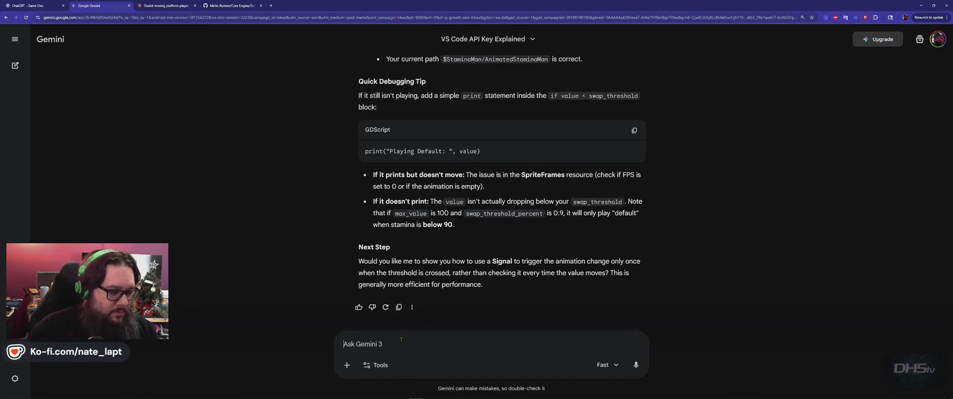
text(why aren't the fireballs s)
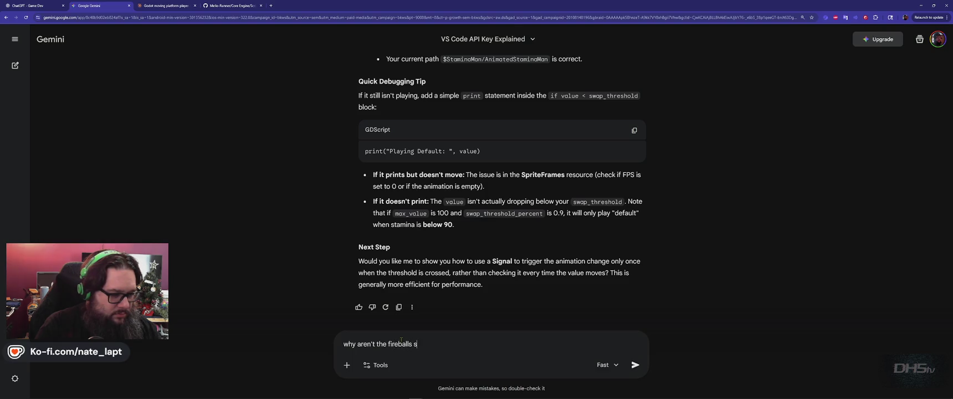
text(pawning?)
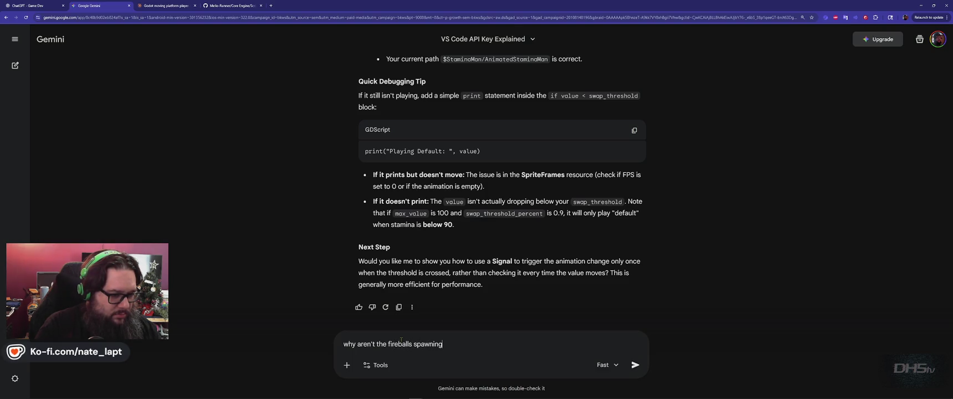
key(shift+Return)
key(shift+Return)
key(ctrl+v)
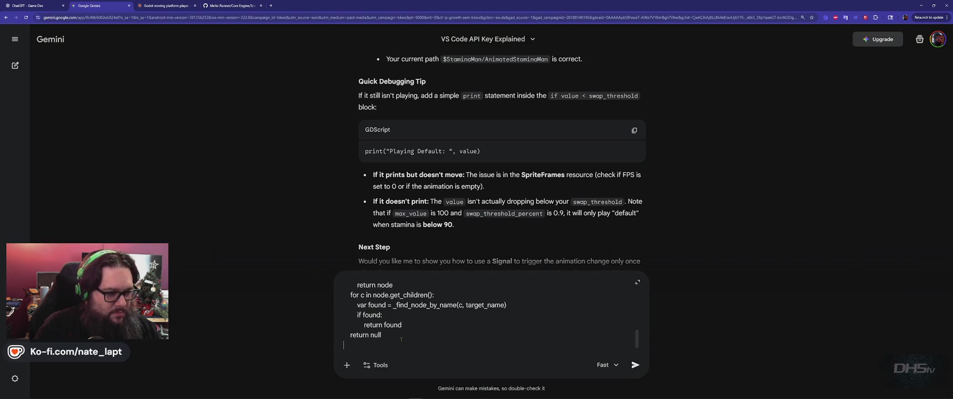
key(Return)
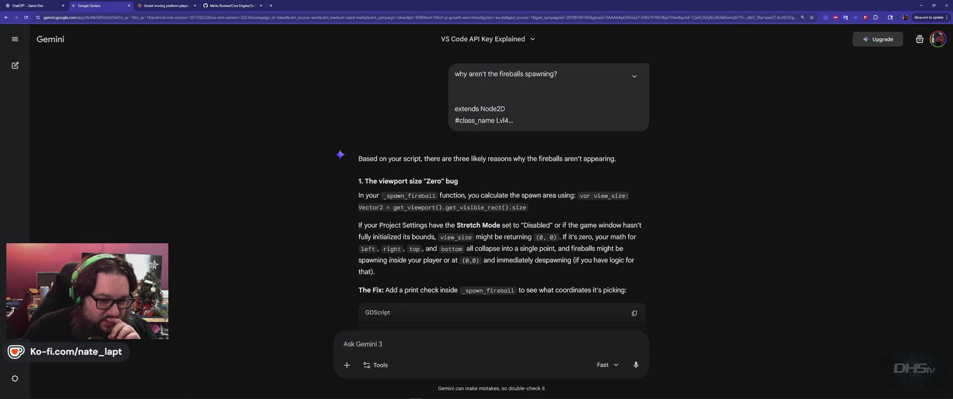
- Read Gemini's answer blaming a zero viewport size and the 0.069 FIREBALL_INTERVAL
scroll(510, 227, down, 2)
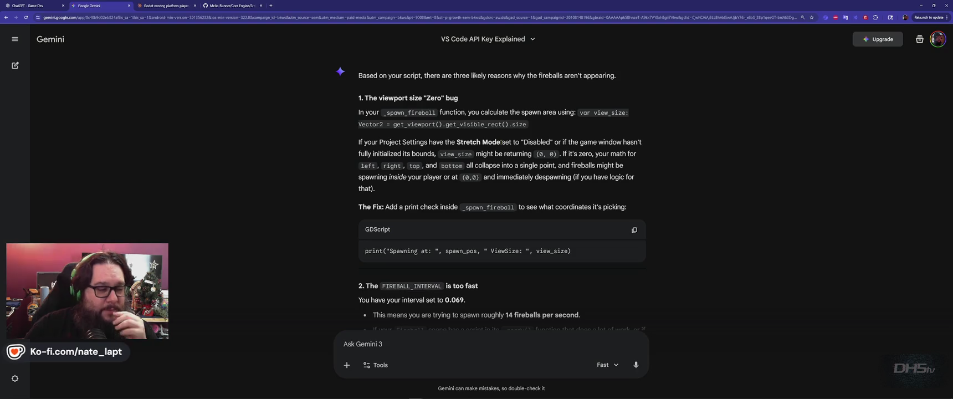
key(alt+Tab)
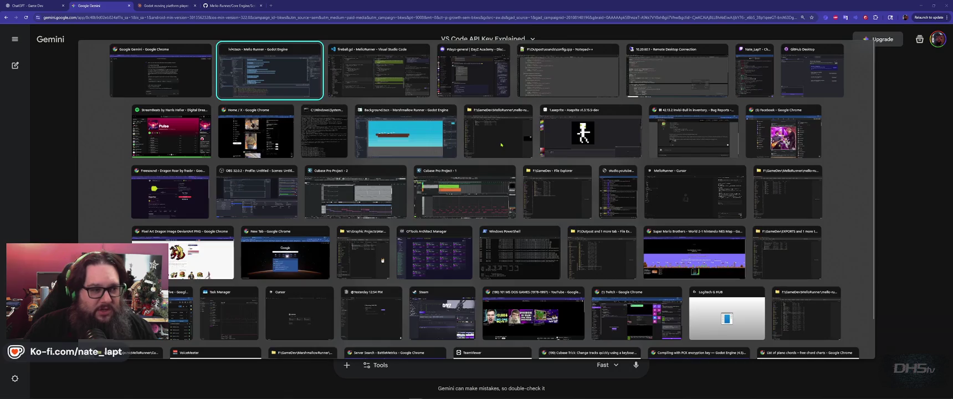
key(alt+Tab)
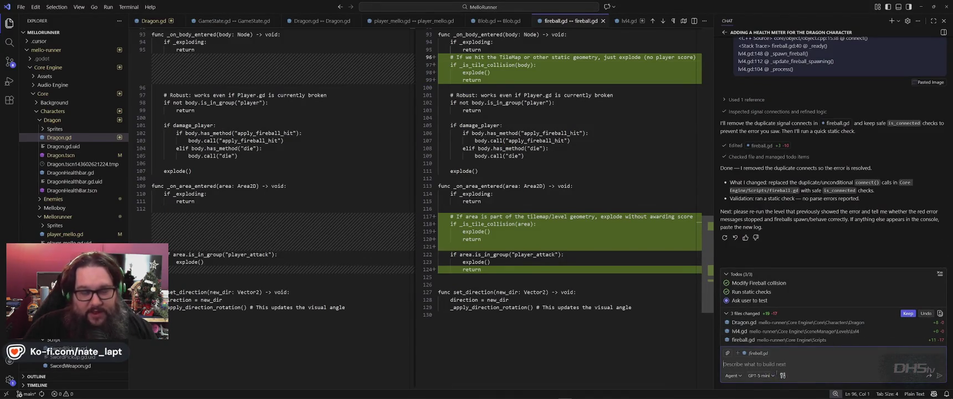
- Set Copilot's model to Auto and ask it to recheck which recent edit stopped the fireballs
key(alt+Tab)
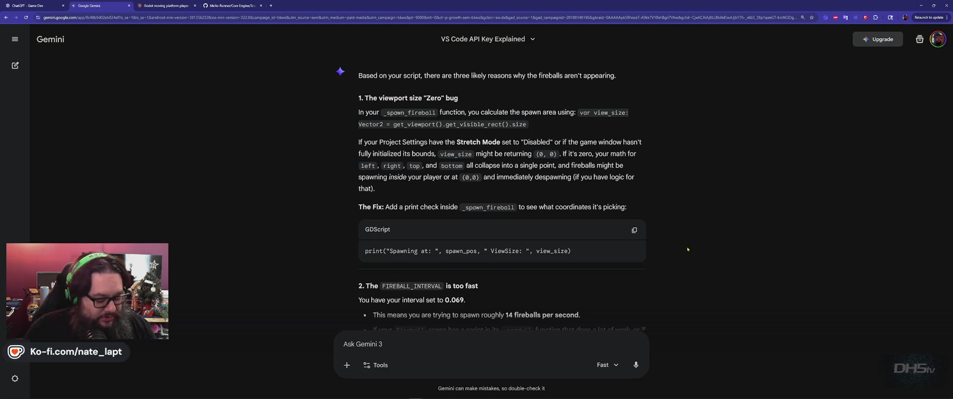
key(alt+Tab)
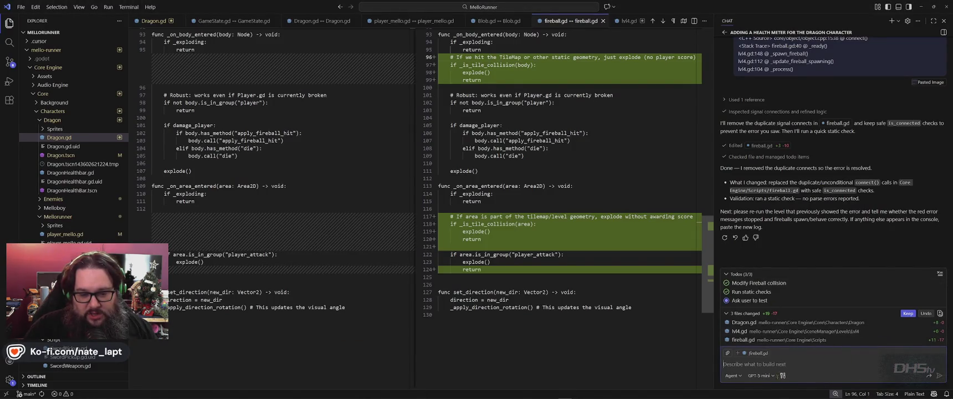
click(762, 376)
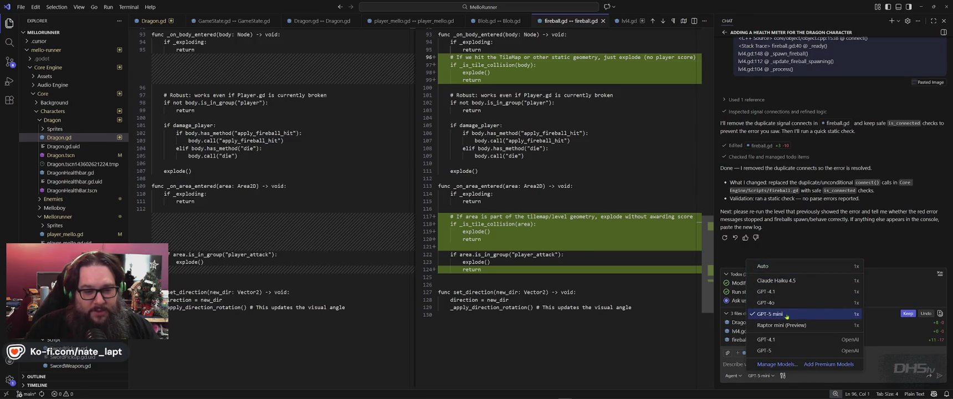
click(775, 267)
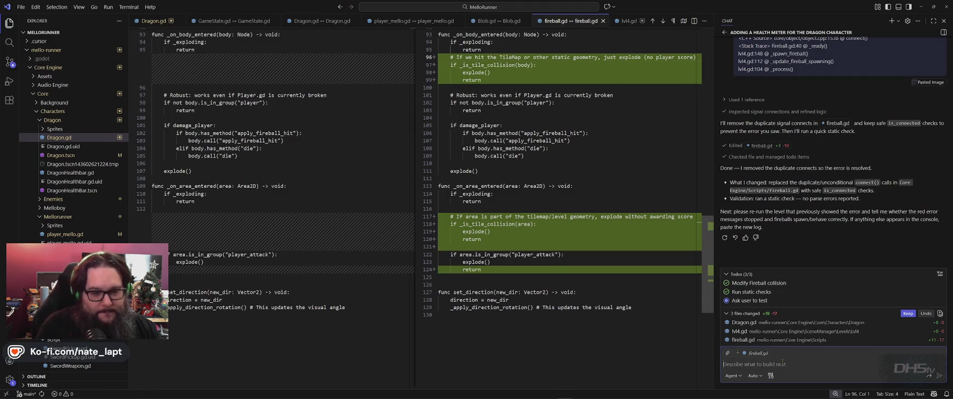
text(Please che)
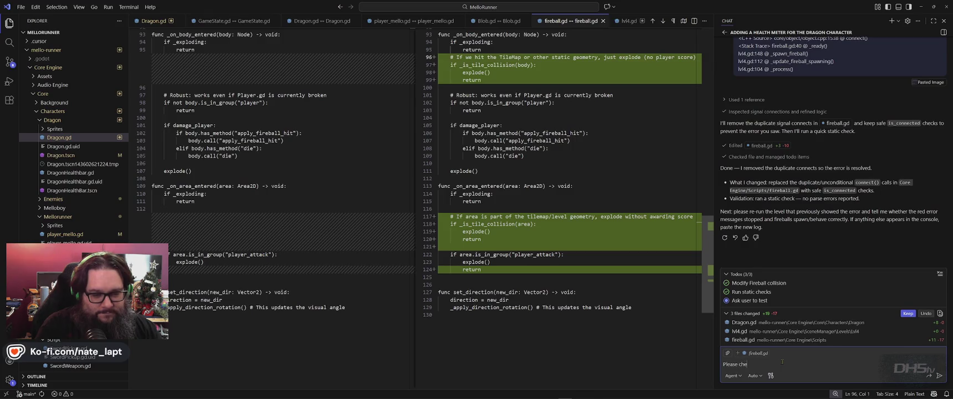
text(ck again. Something changed in)
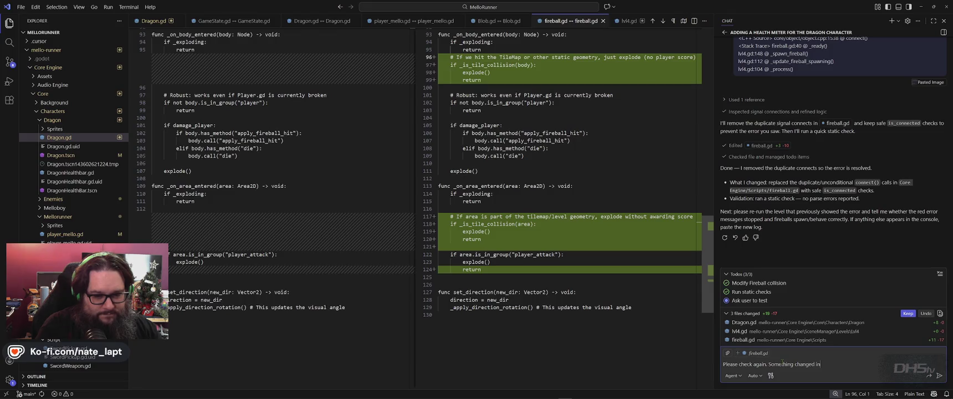
text( the last few edit)
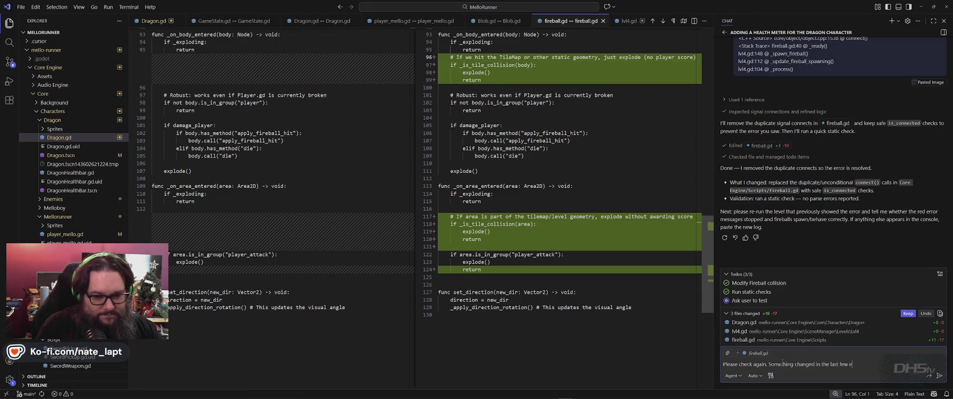
text(s that)
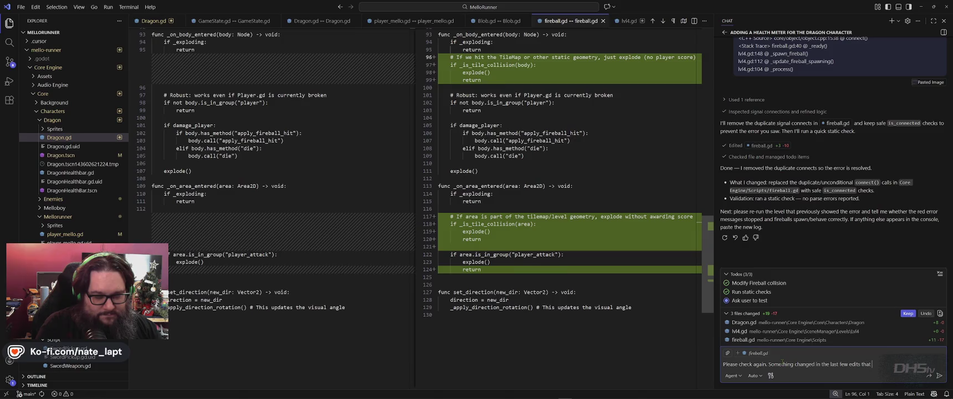
text( have)
text( stopped the fireba)
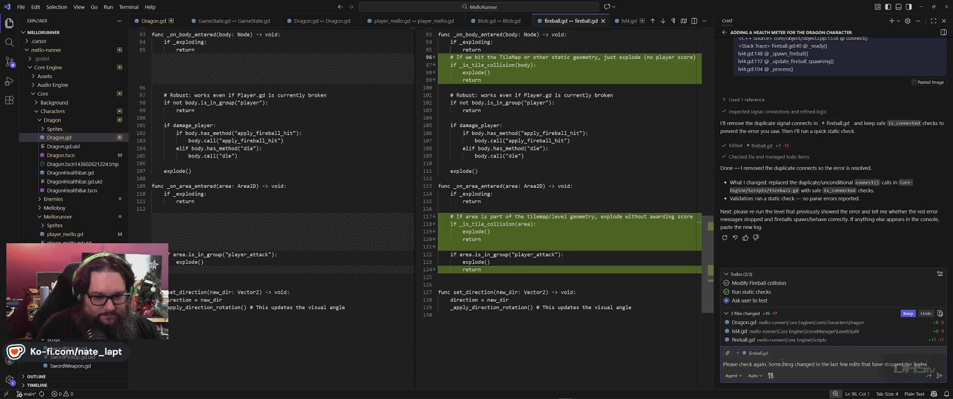
text(lls from spawning on lvl)
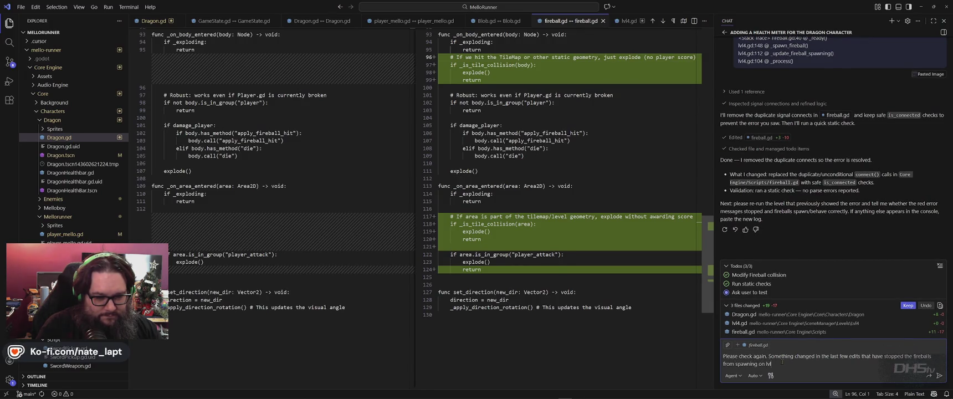
key(Return)
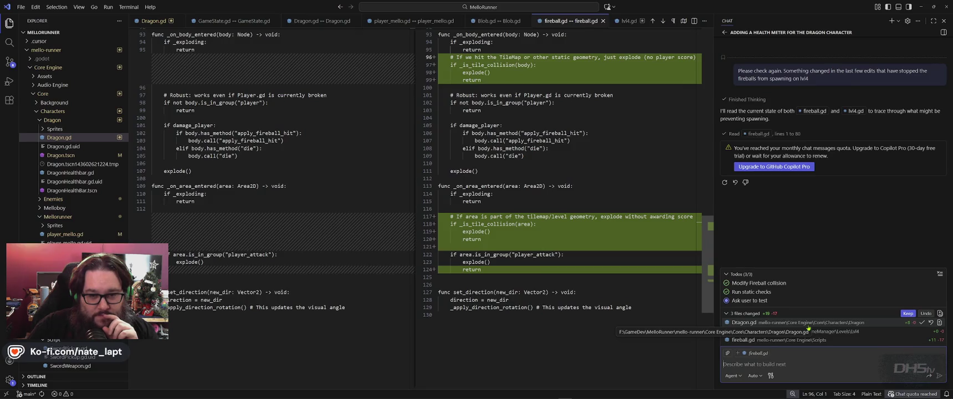
- Retry the Copilot request with Claude Haiku 4.5, then with Raptor mini (Preview)
click(759, 376)
click(776, 281)
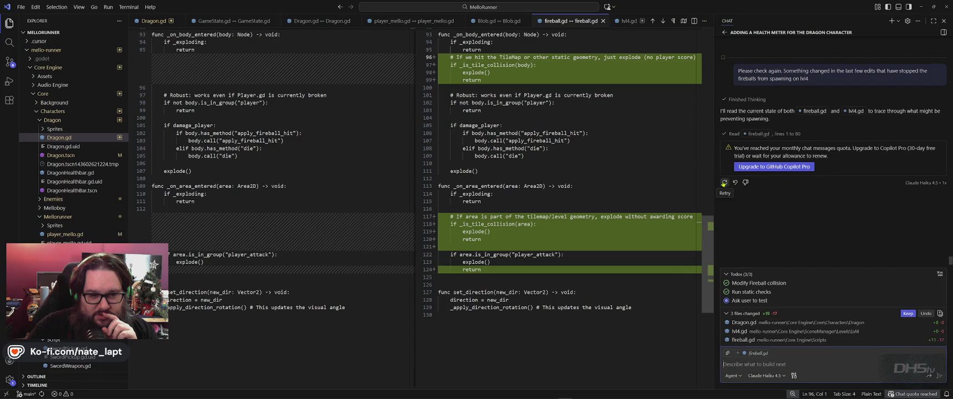
click(724, 182)
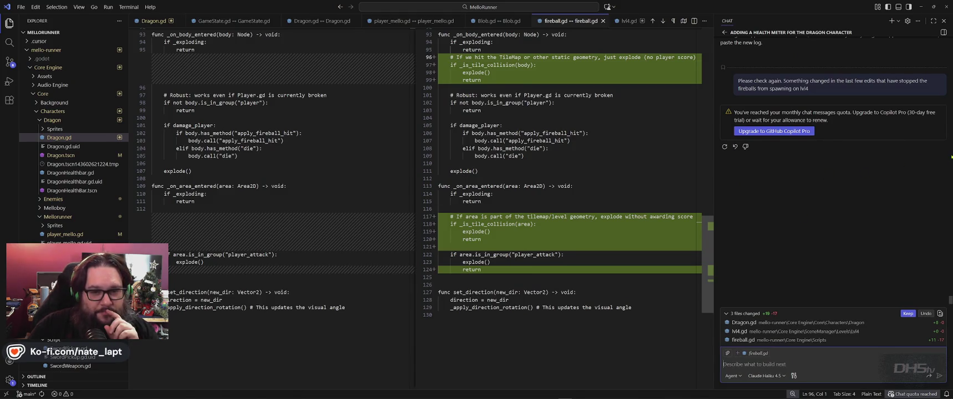
click(781, 376)
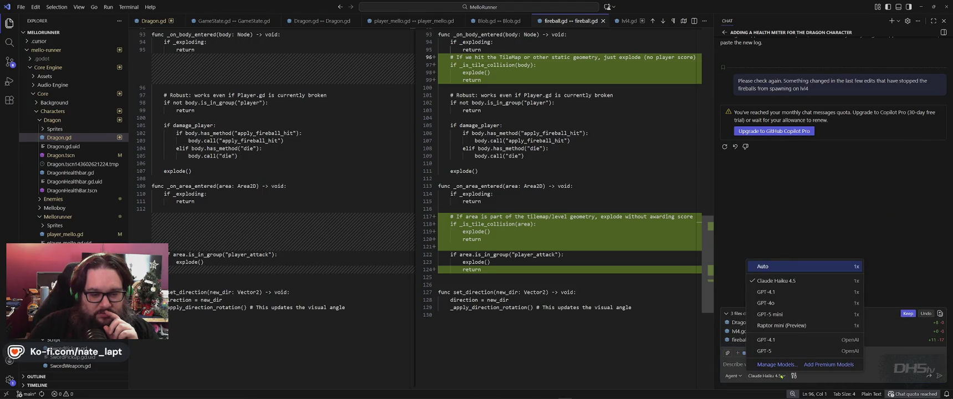
click(784, 326)
click(724, 146)
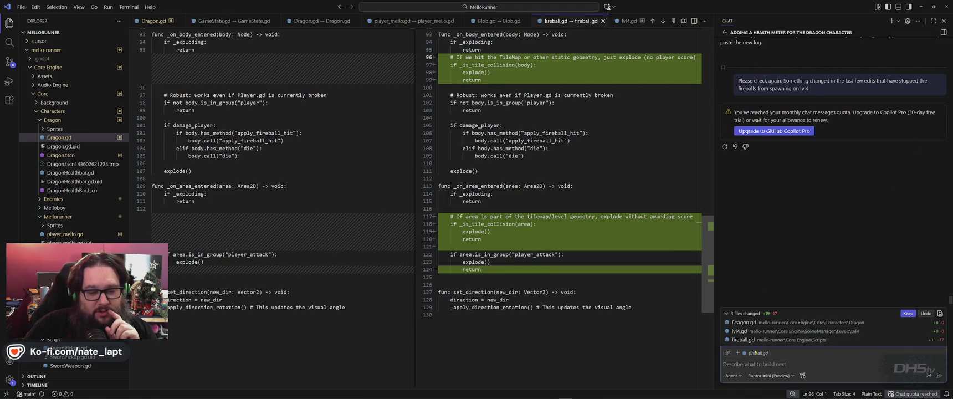
- Cycle through Edit and Ask modes, then settle on GPT-5 mini in Agent mode
click(760, 358)
click(733, 375)
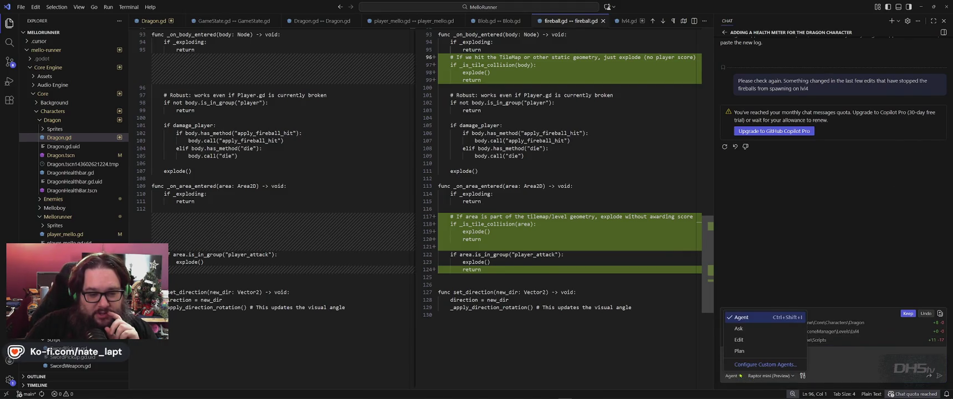
click(738, 344)
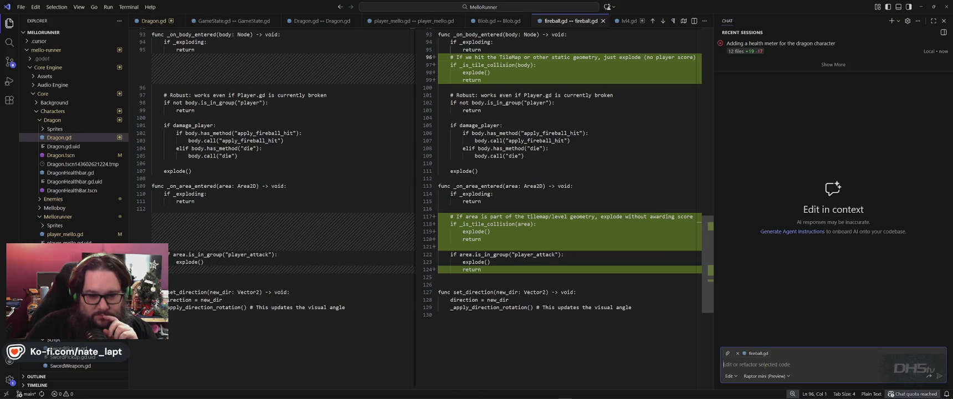
click(737, 379)
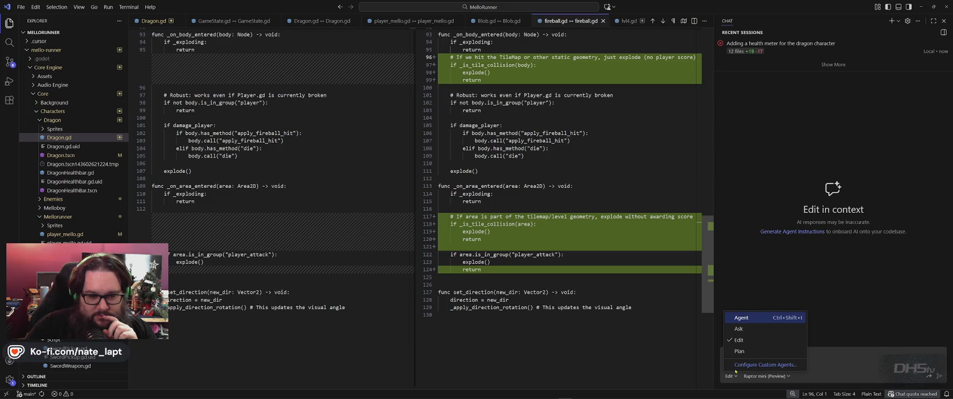
click(739, 330)
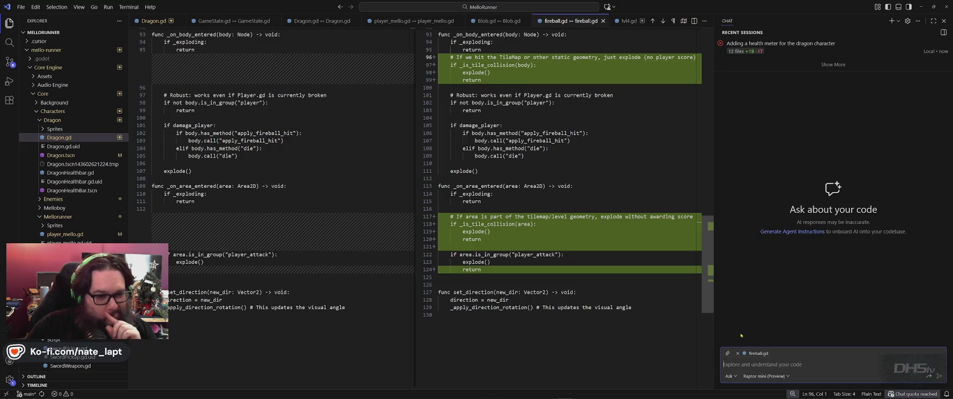
click(765, 377)
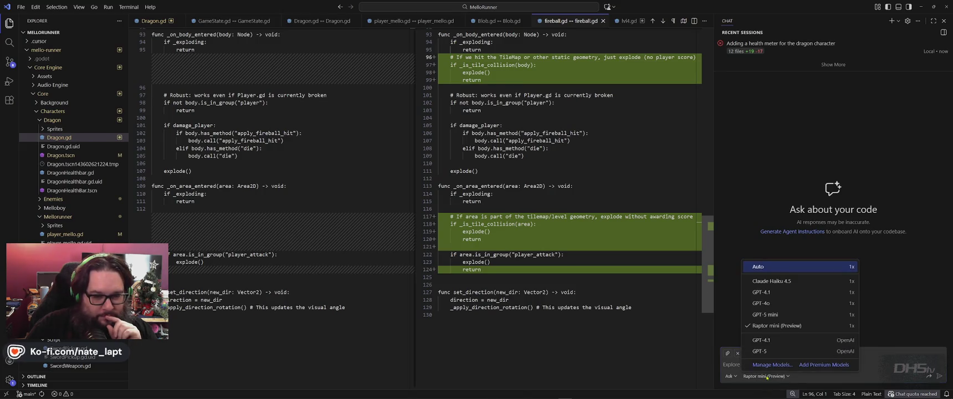
click(778, 315)
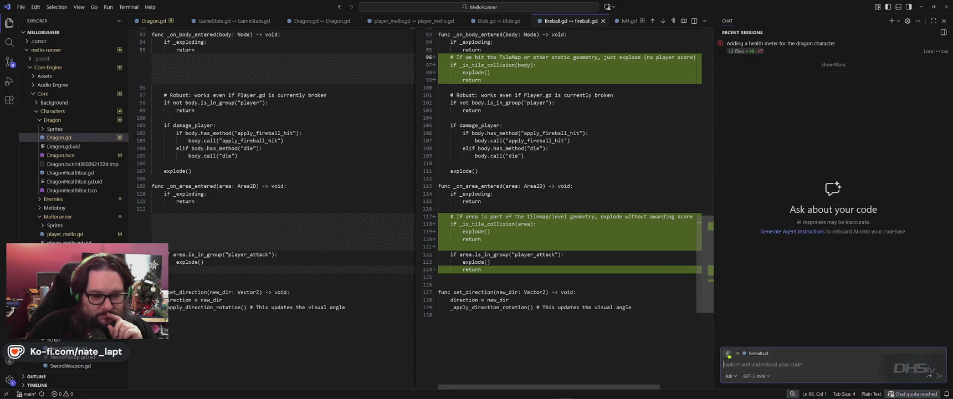
click(730, 376)
click(743, 325)
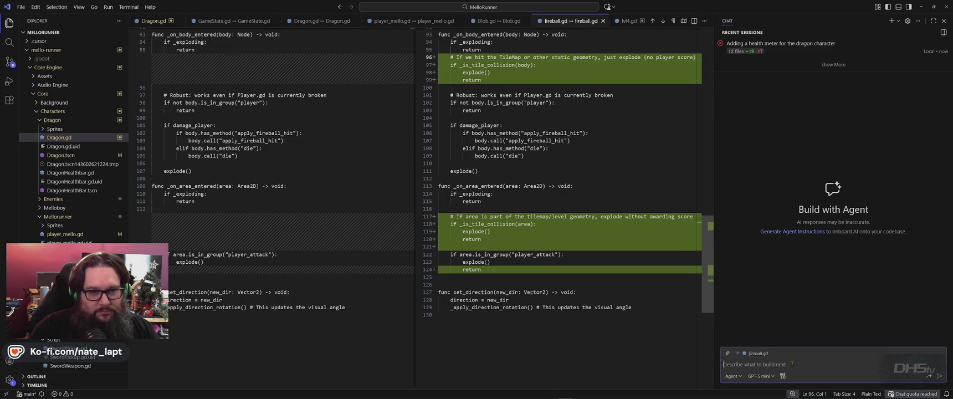
- Tell Copilot 'The fireball code on lvl4 is not working', then return to Gemini
text(The fi)
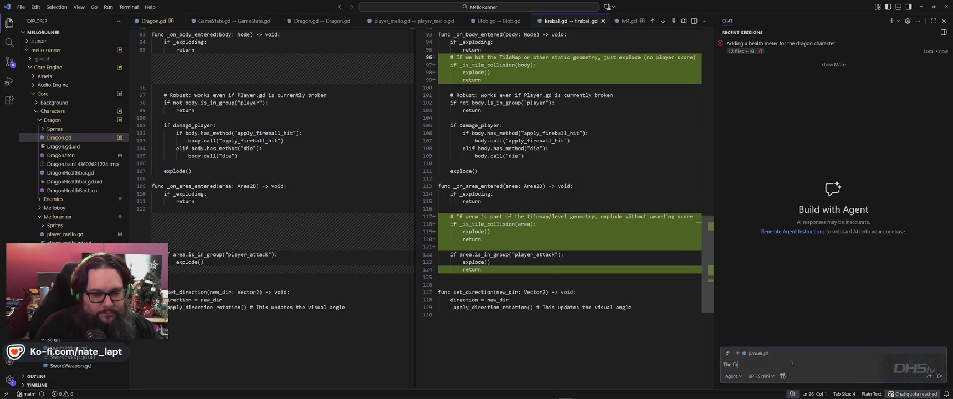
text(reball code on)
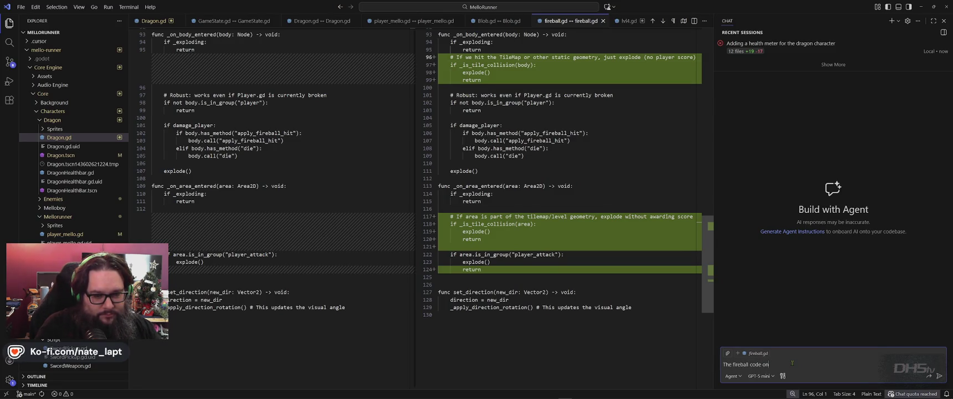
text( lvl4 is not working. Please look at it.)
key(Return)
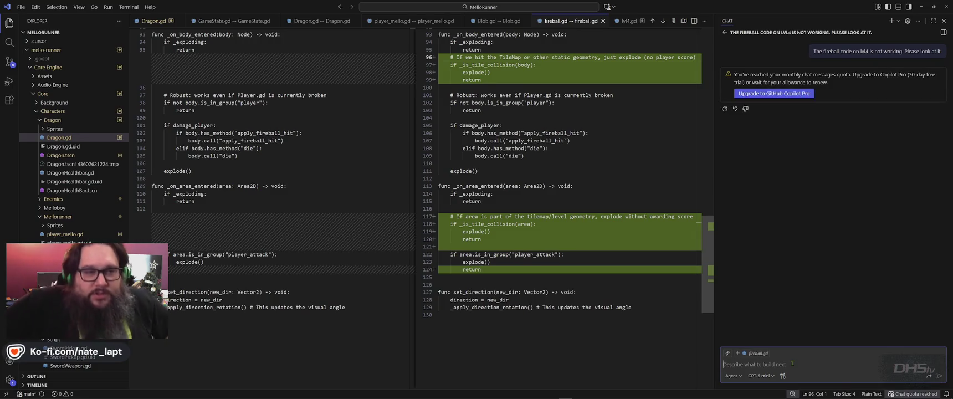
key(alt+Tab)
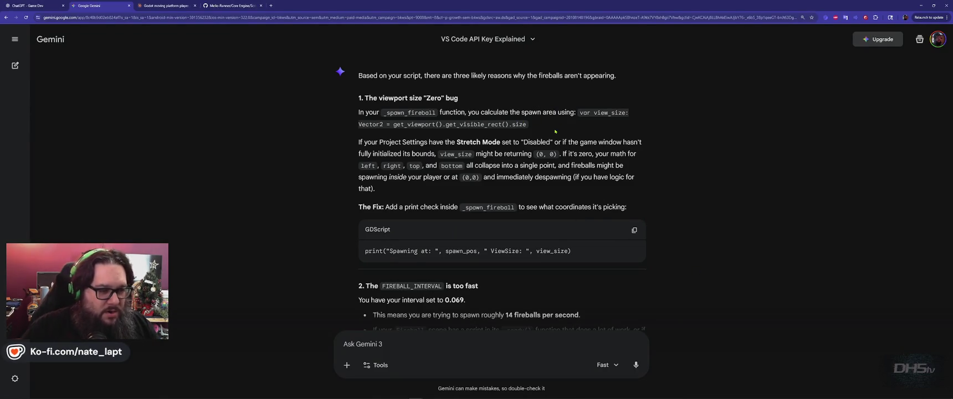
- Scroll Gemini's reply down to the Z-Index 10 fix and the UID load failure explanation
scroll(555, 131, down, 3)
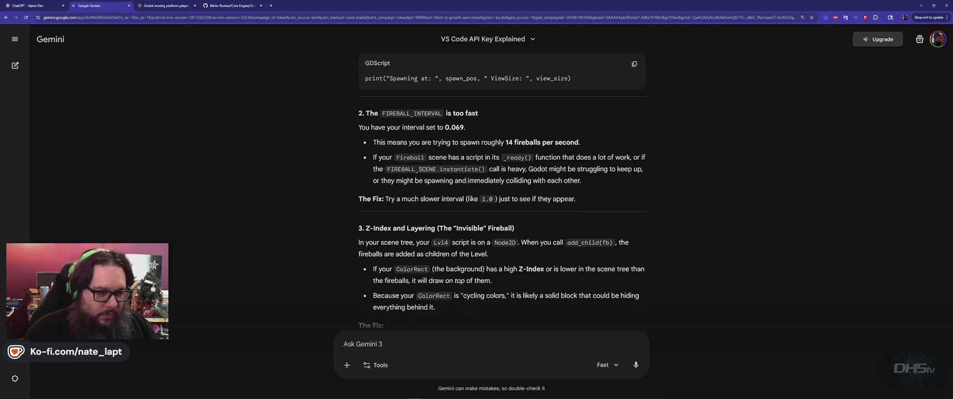
scroll(467, 184, down, 3)
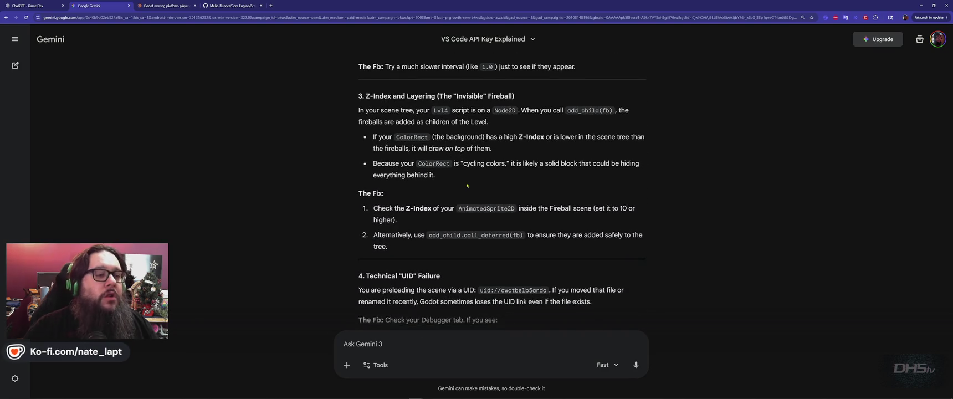
key(alt+Tab)
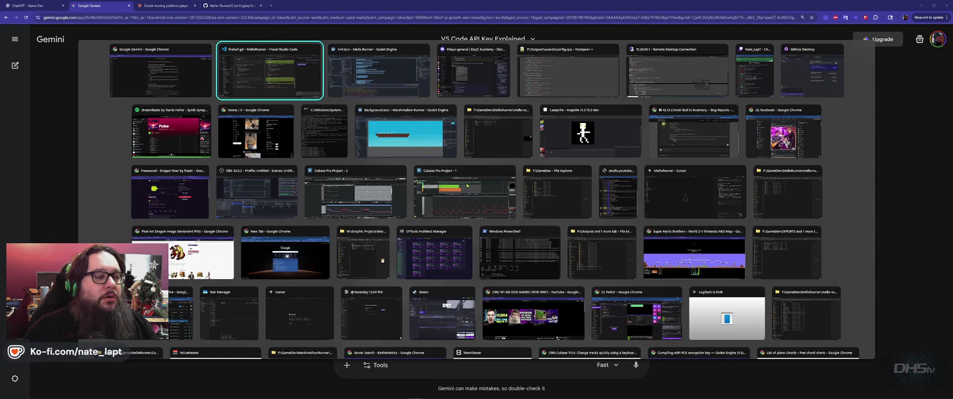
- Switch Godot to the 2D view of the Lvl4 'Beat Da Game' scene and browse its nodes
key(alt+Tab)
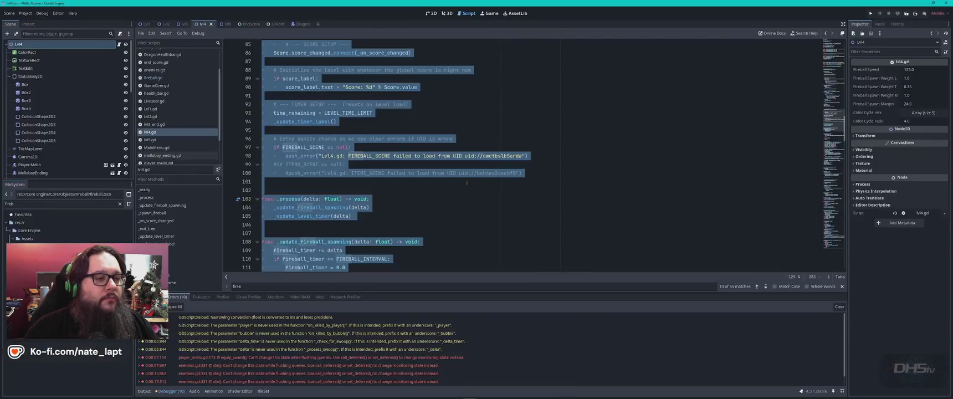
click(431, 13)
scroll(441, 160, down, 4)
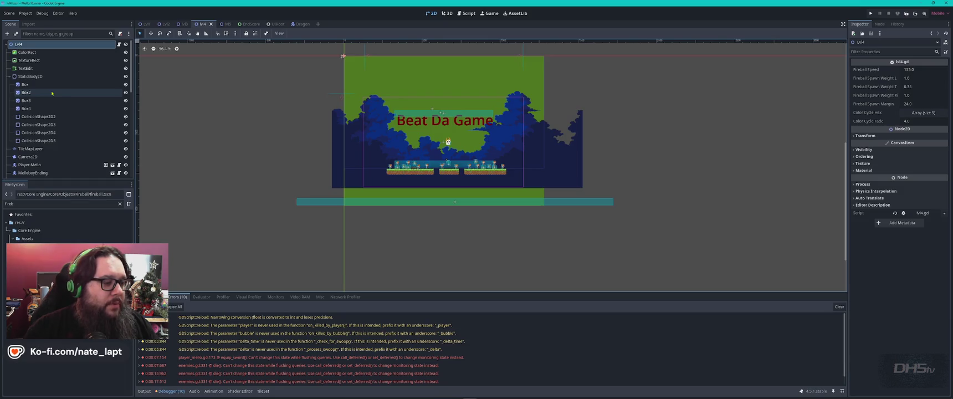
scroll(53, 99, down, 5)
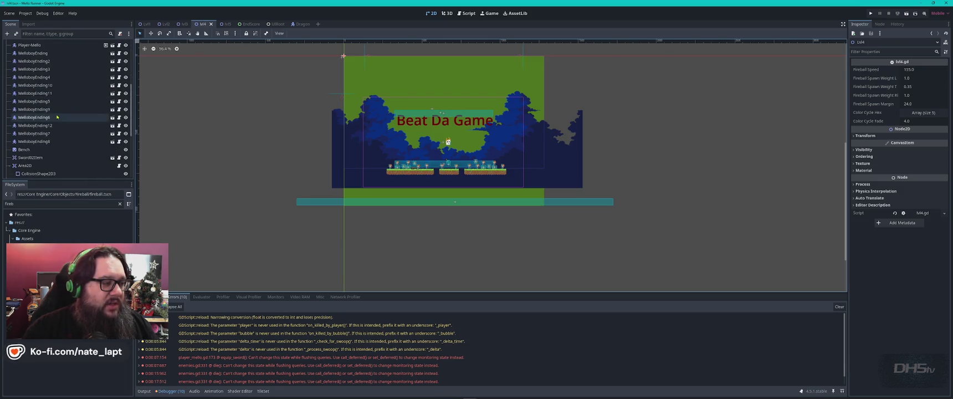
scroll(57, 117, up, 5)
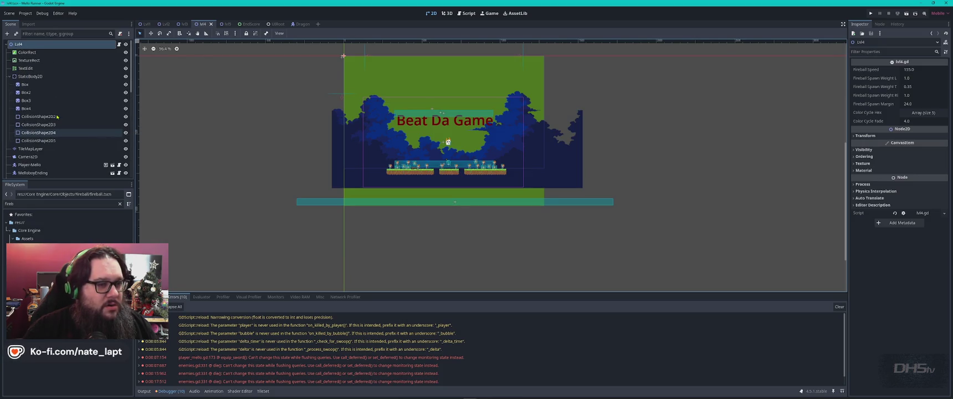
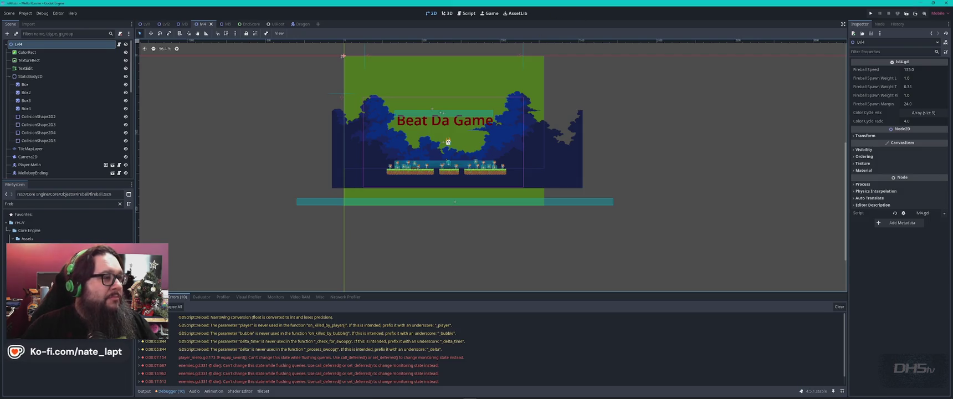
- Leave the fireball.gd diff and bring the MelloRunner Cursor window forward
key(alt+Tab)
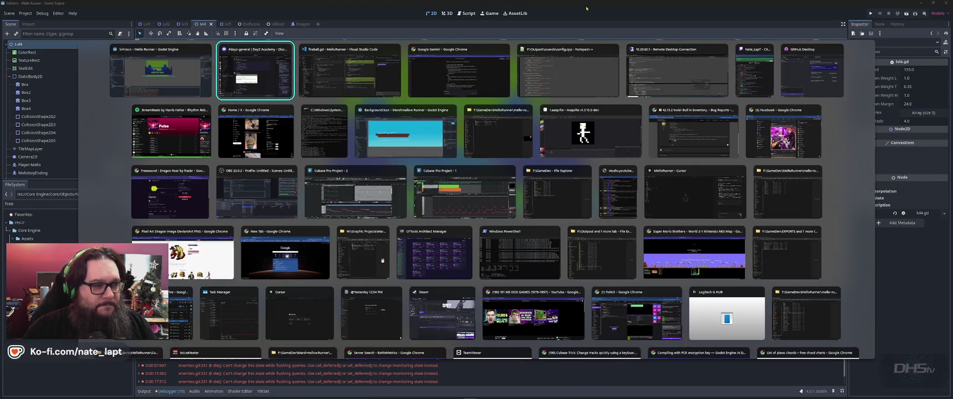
key(Tab)
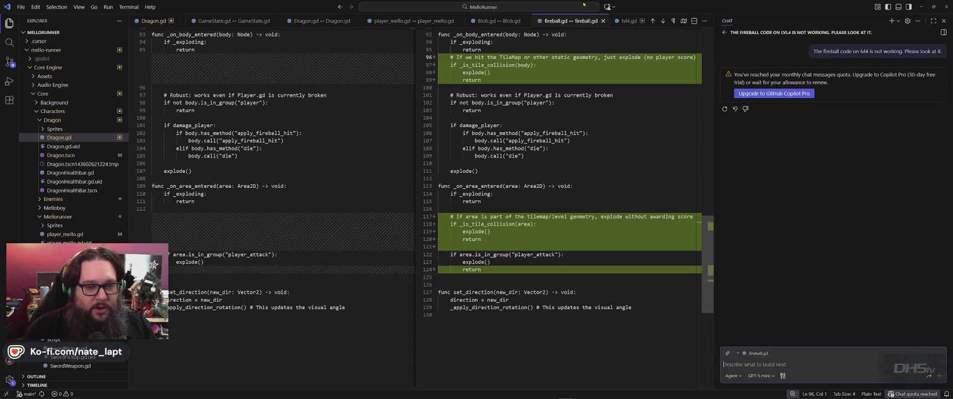
click(922, 6)
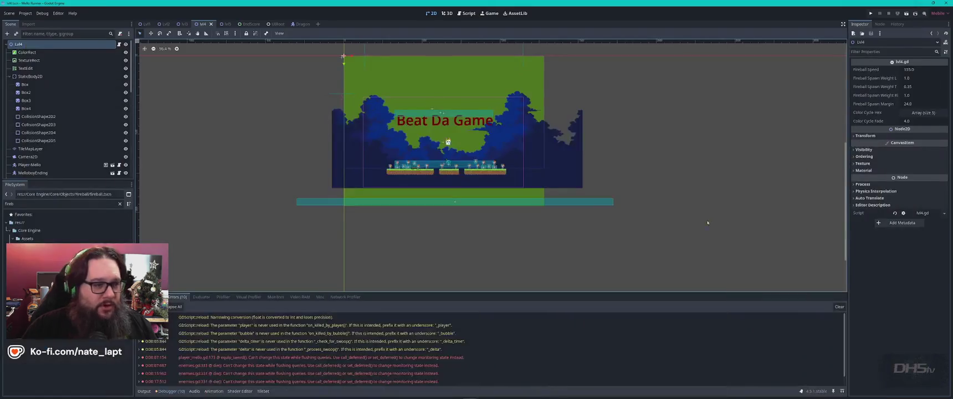
key(super)
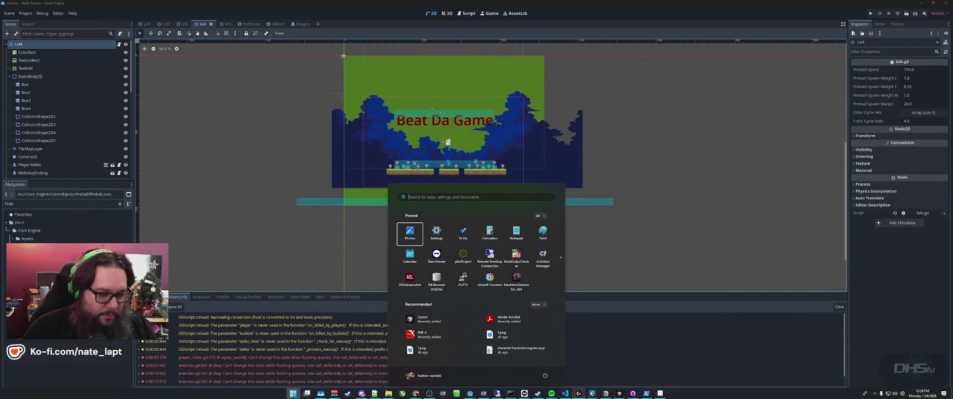
mouse_move(579, 395)
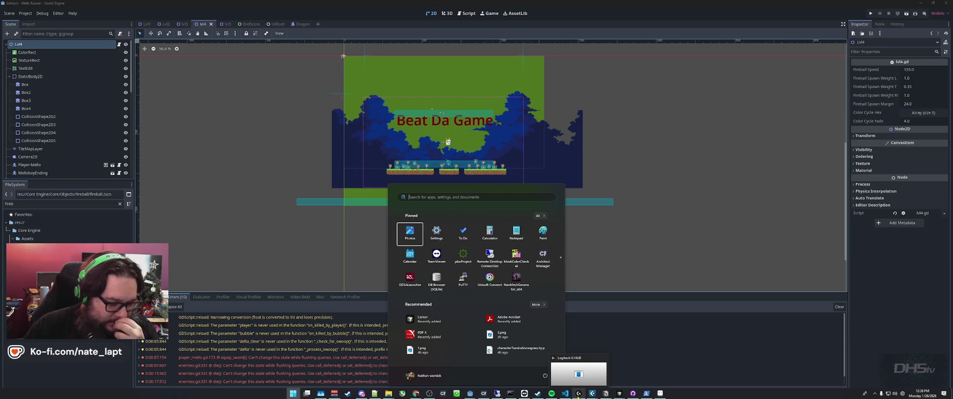
mouse_move(483, 394)
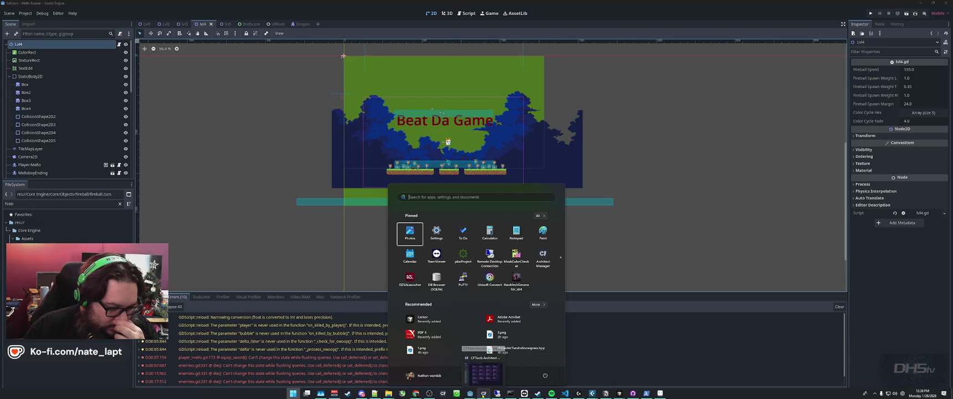
mouse_move(620, 394)
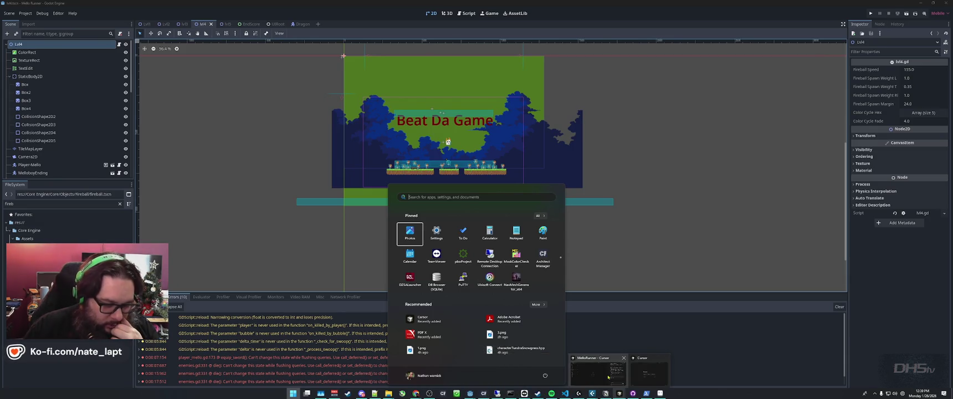
click(608, 377)
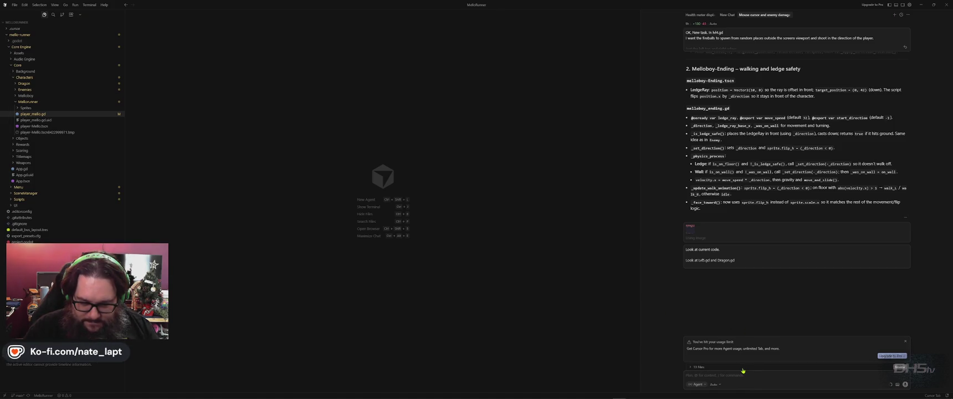
- Dismiss the usage-limit notice and tell the agent 'The fireballs stopped spawning after a recent change.'
click(906, 341)
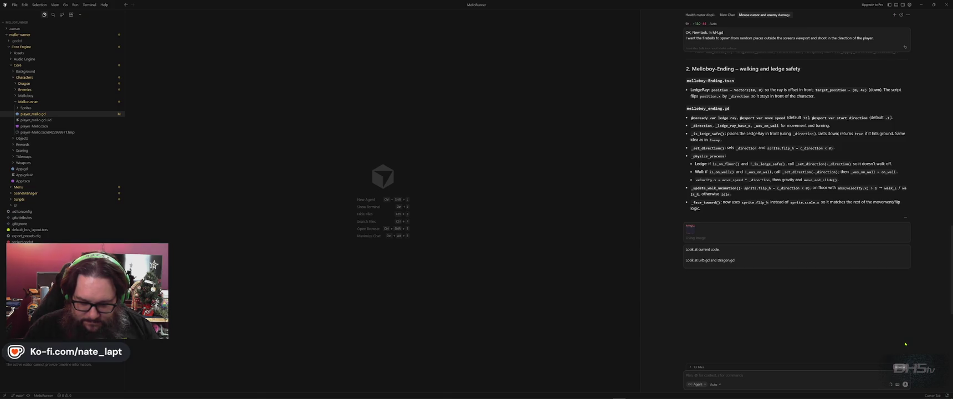
click(763, 374)
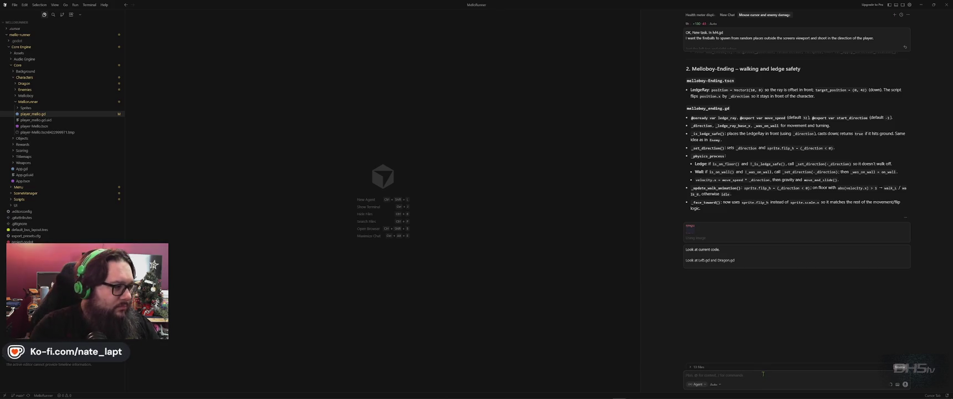
text(I)
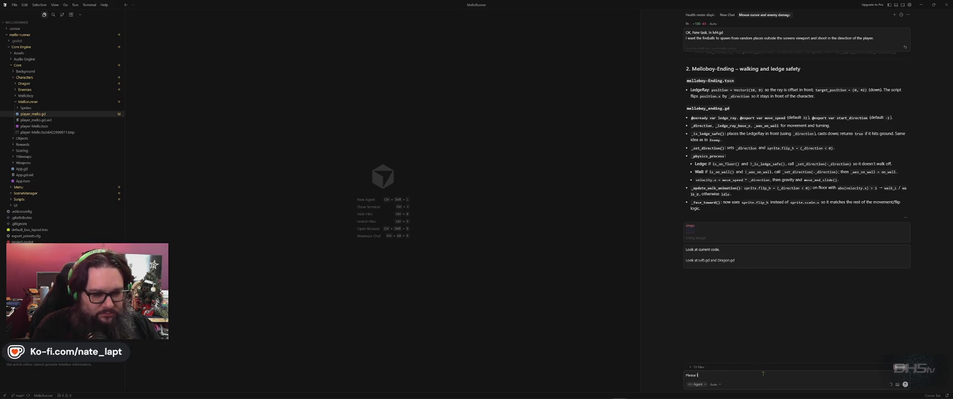
text( at )
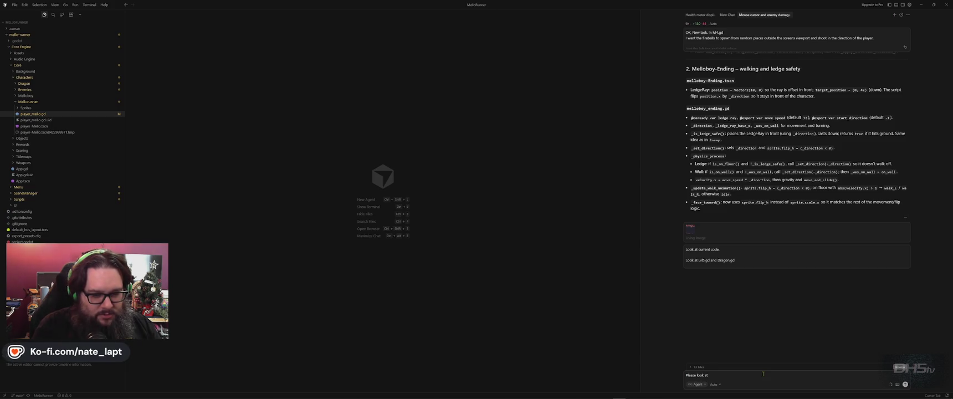
text(lvl4 fireball code)
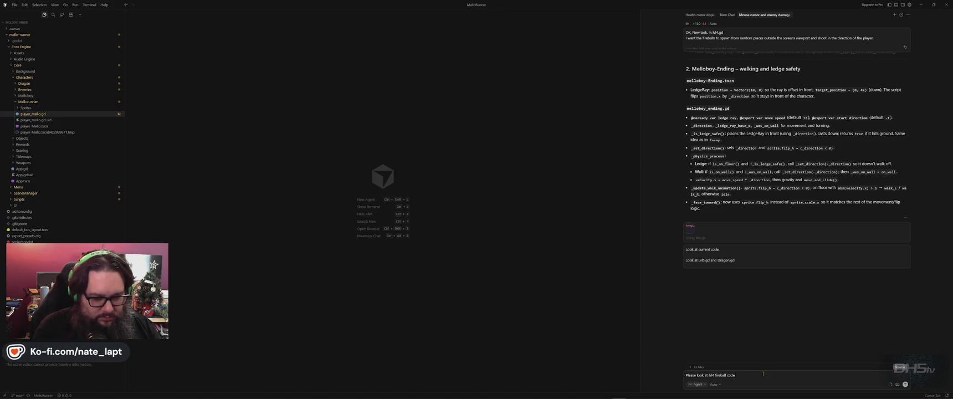
text(.)
key(shift+Return)
text(The fireballs stopped )
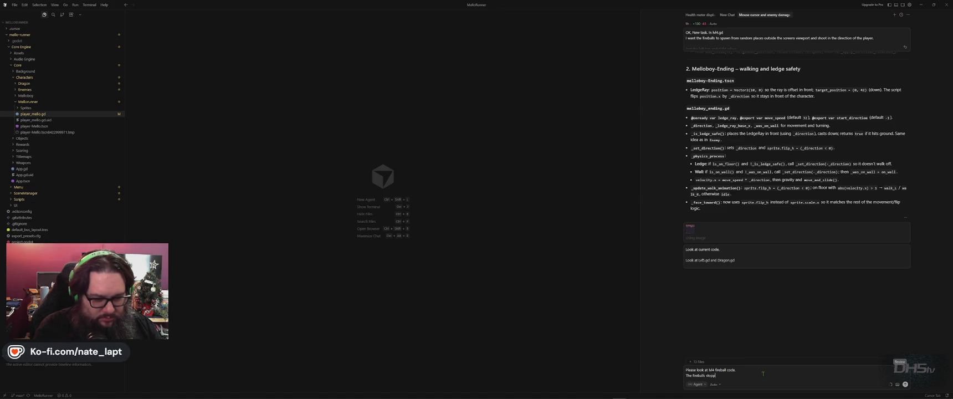
text(spawning after)
text( a recent change. not sure)
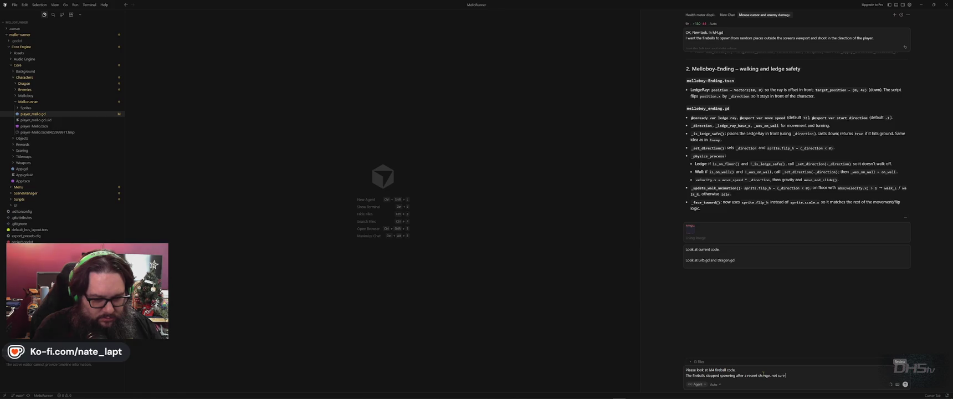
text(.)
key(Return)
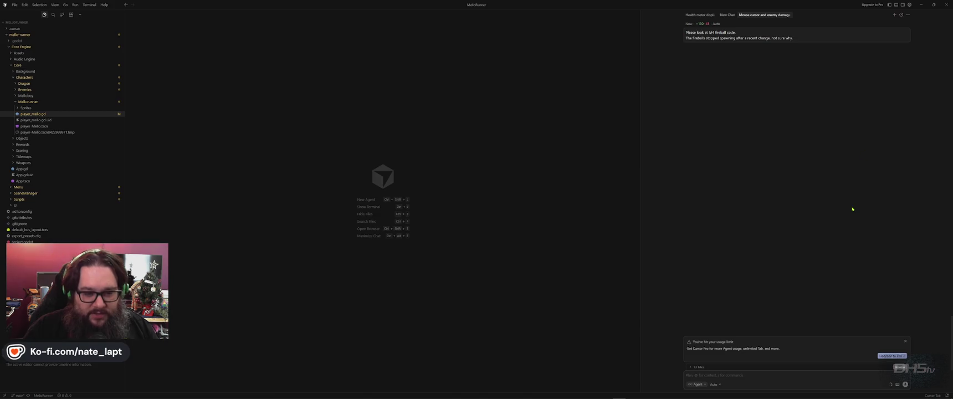
click(921, 4)
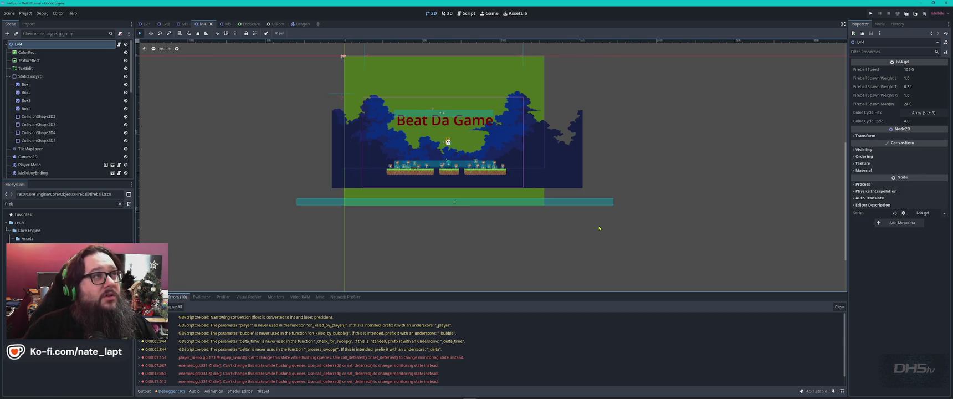
- Hide the lvl4 ColorRect, run the scene, and draft 'floor higher, but I think it's some other code.'
key(alt+Tab)
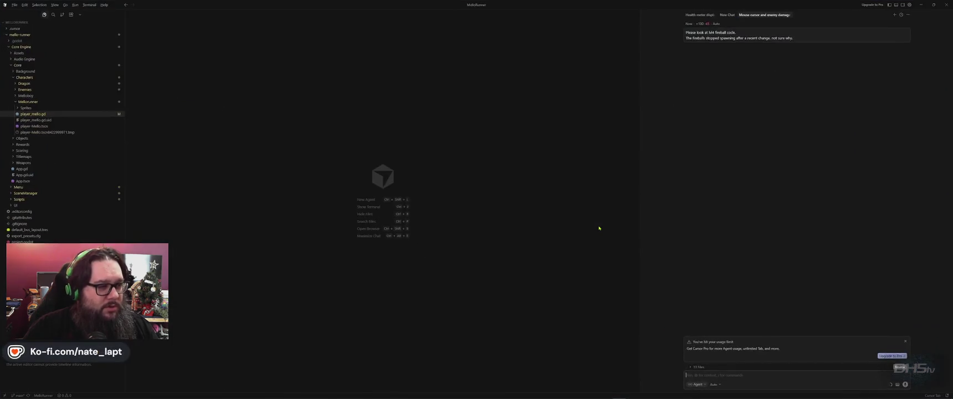
key(alt+Tab)
key(Tab)
key(Tab)
key(Tab)
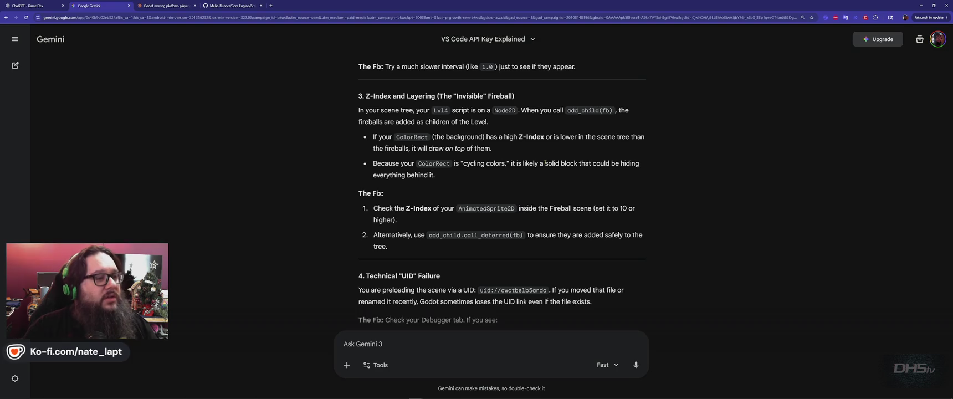
key(alt+Tab)
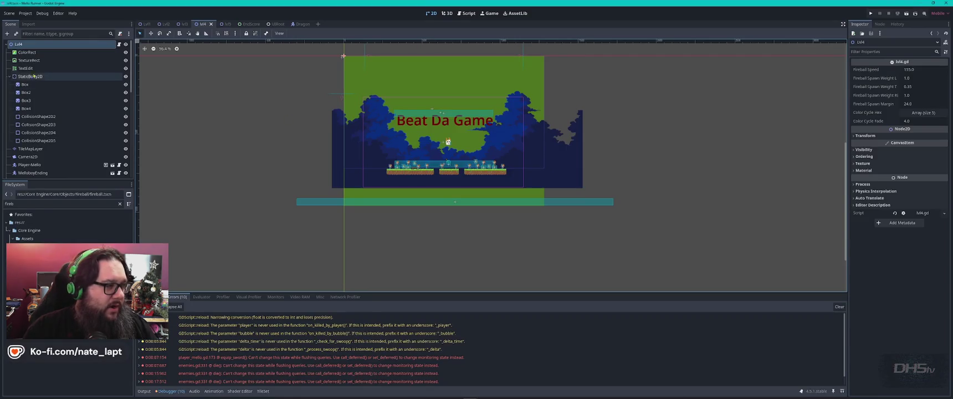
click(126, 52)
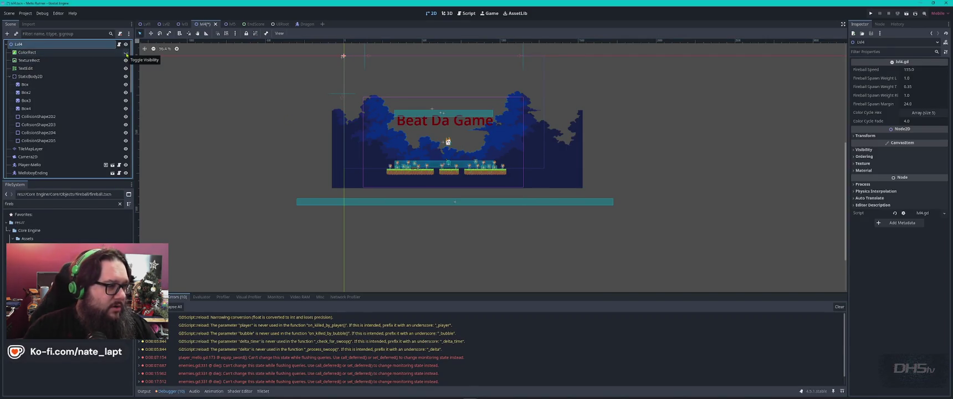
key(F6)
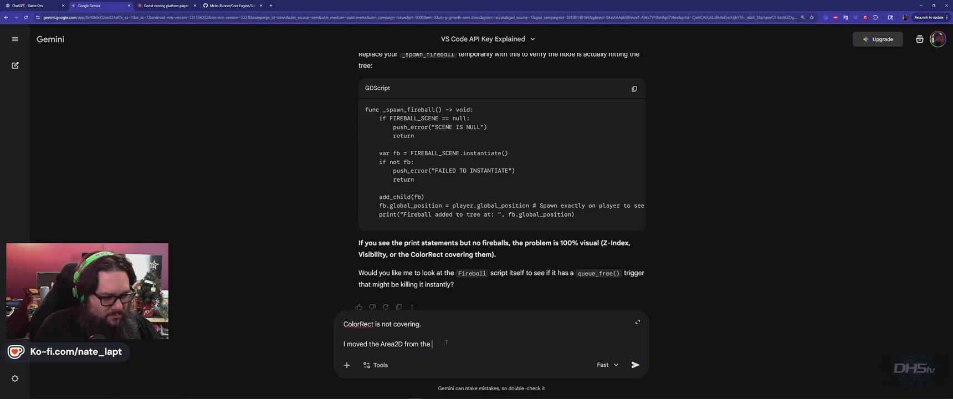
text(floor)
text( higher, b)
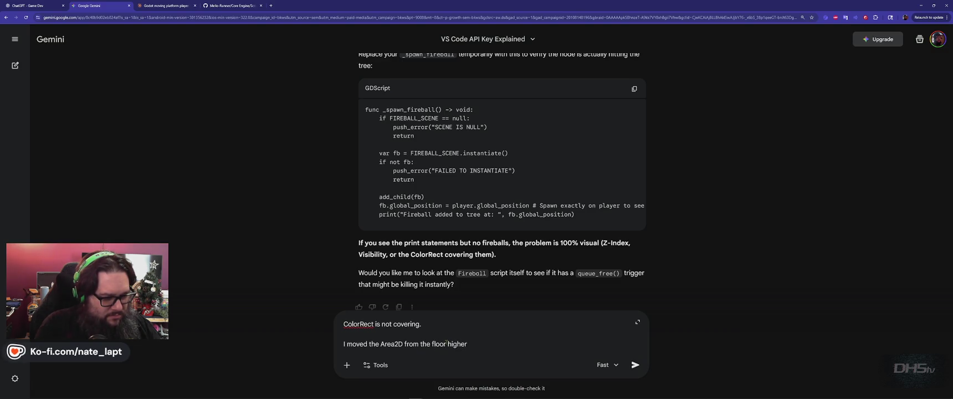
text(ut I think it's so)
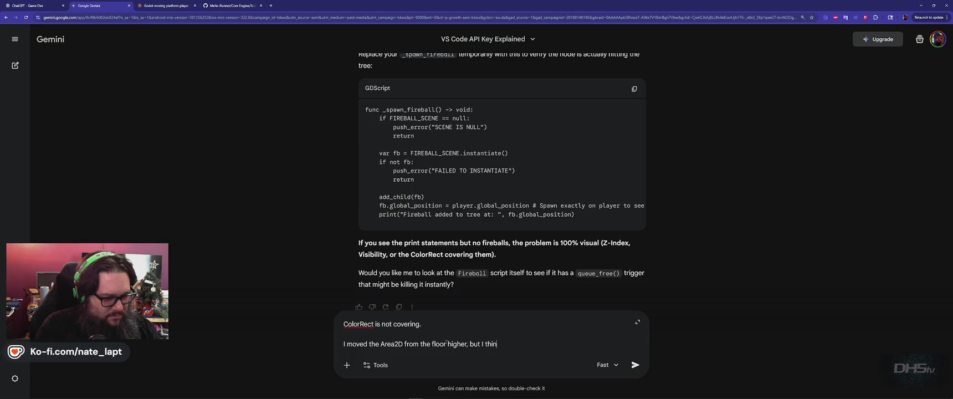
text(me other code.)
- Add 'Here is the fireball.gd' to the Gemini draft and return to the fireball.gd code
key(shift+Return)
text(Here is the fireball.g)
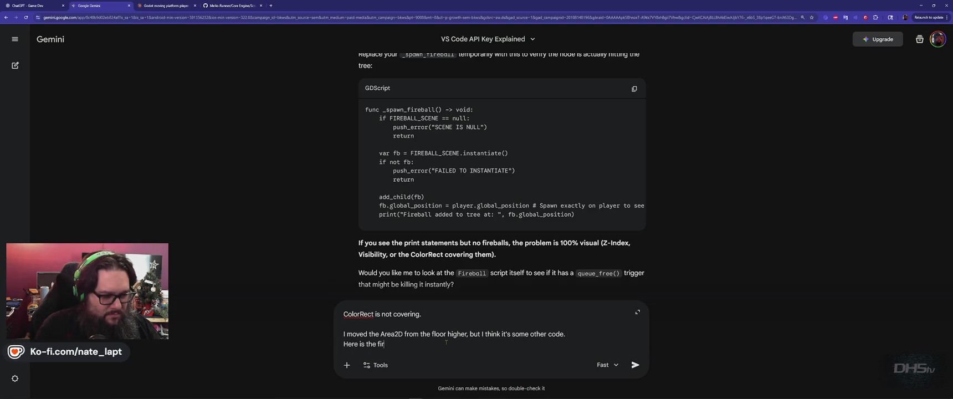
text(d)
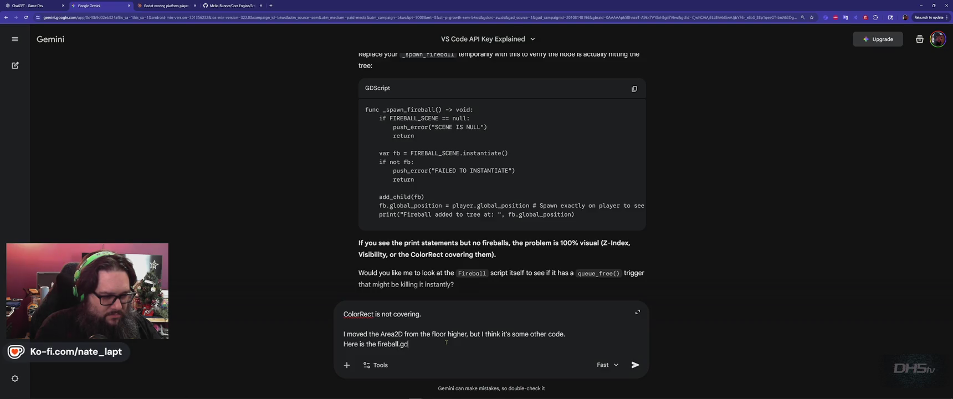
key(shift+Return)
key(shift+Return)
key(alt+Tab)
key(alt+Tab)
key(alt+Tab)
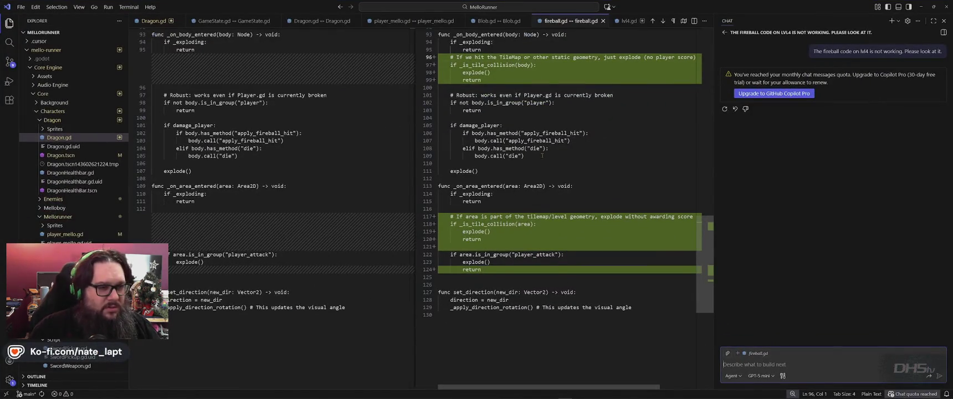
click(558, 173)
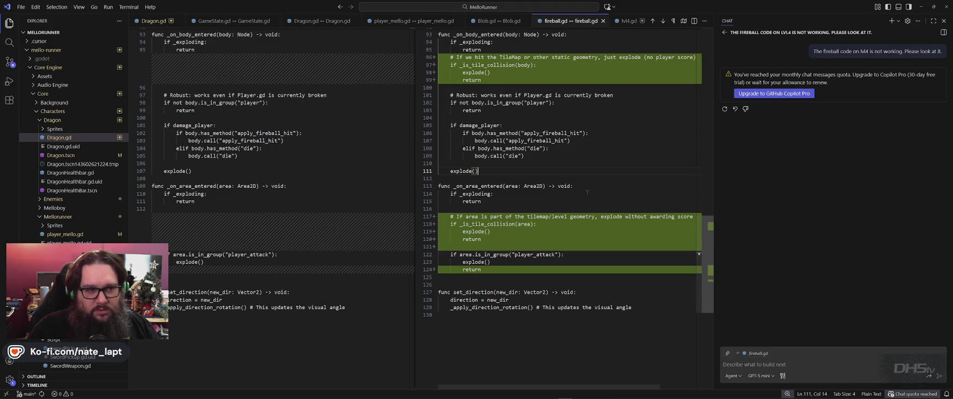
- Select the whole fireball.gd script and paste it into the Gemini message
key(ctrl+a)
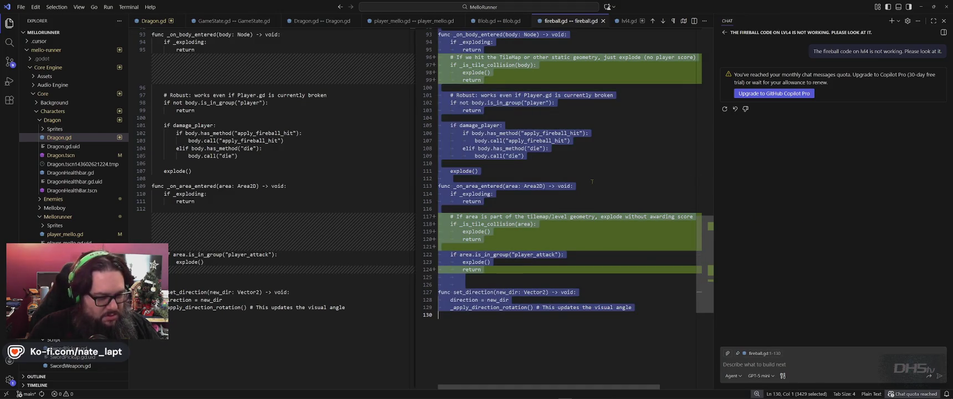
scroll(592, 181, up, 15)
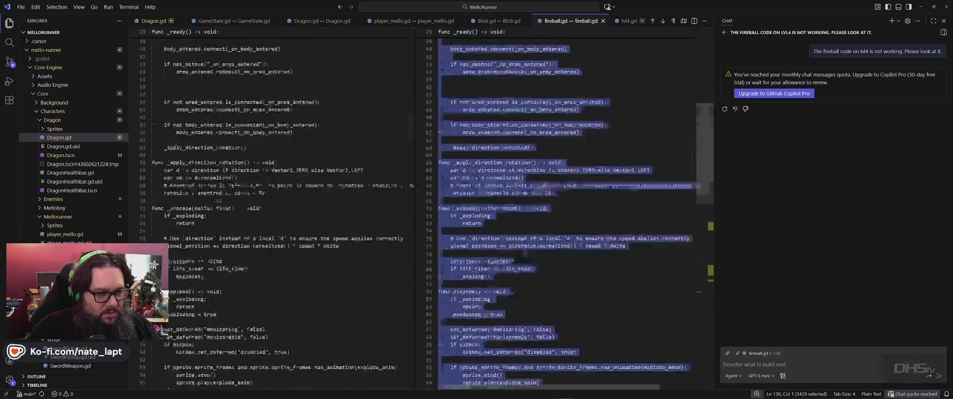
scroll(593, 190, down, 10)
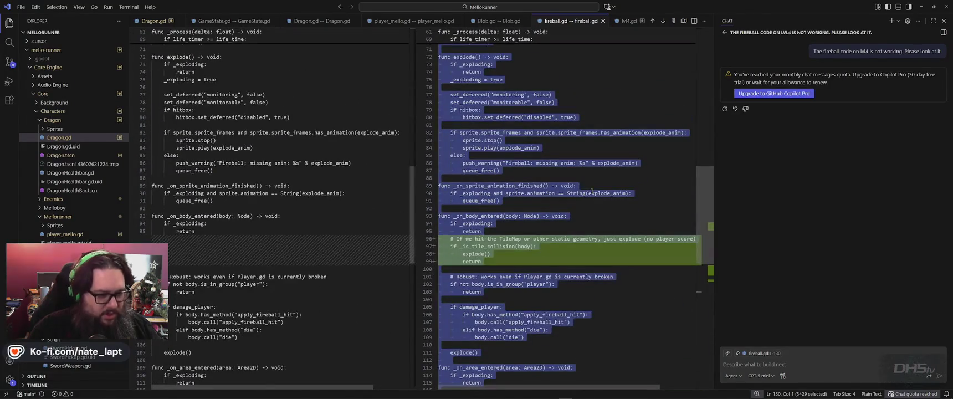
key(alt+Tab)
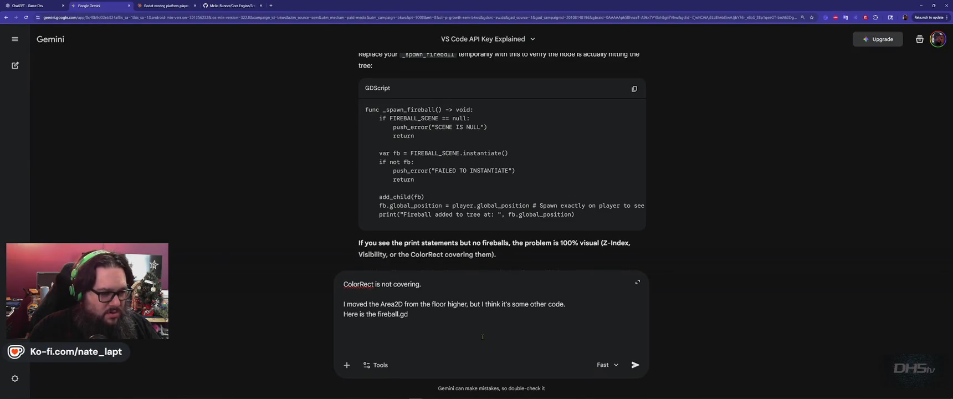
key(ctrl+v)
- Send the fireball.gd code, then reply 'KNOW WHAT IT IS! There is a world boundary collision around the sides and top!'
key(Return)
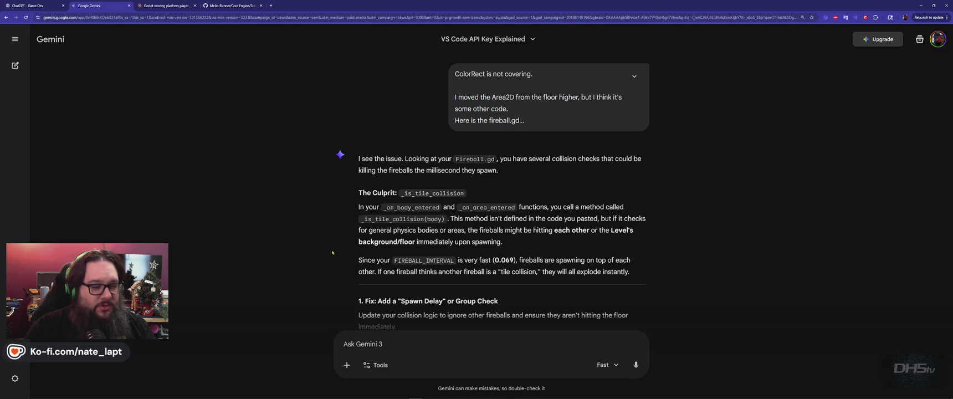
scroll(332, 253, down, 2)
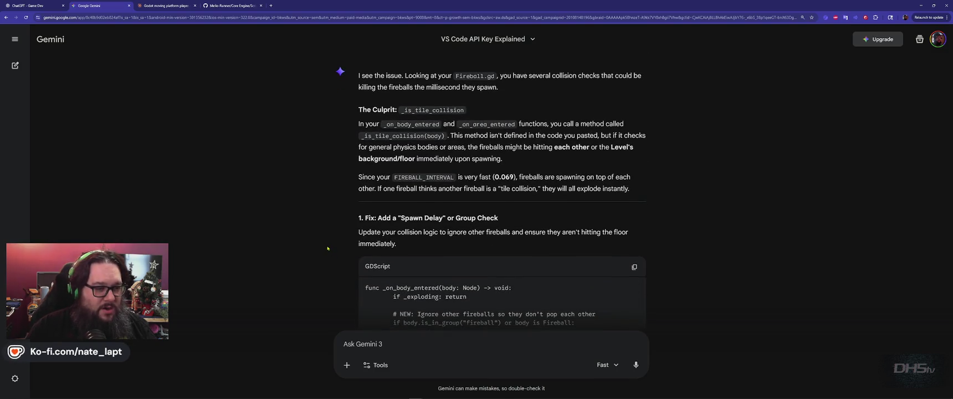
scroll(328, 249, down, 10)
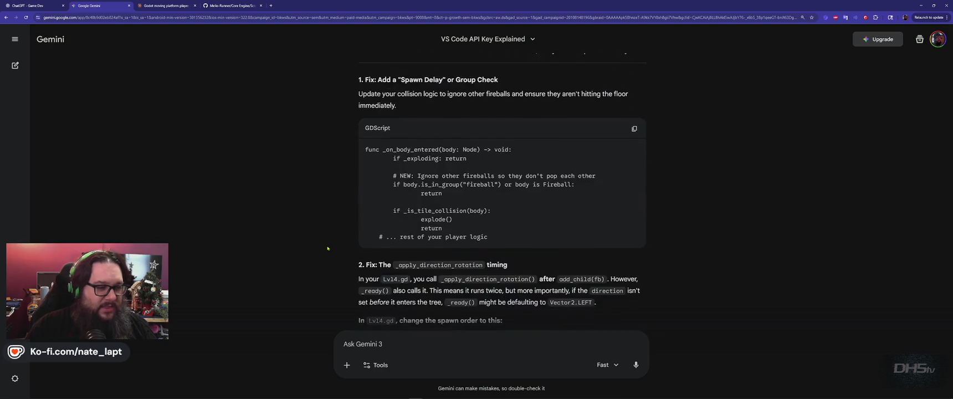
key(Caps_Lock)
click(403, 344)
text(KNOW WHAT IT IS!)
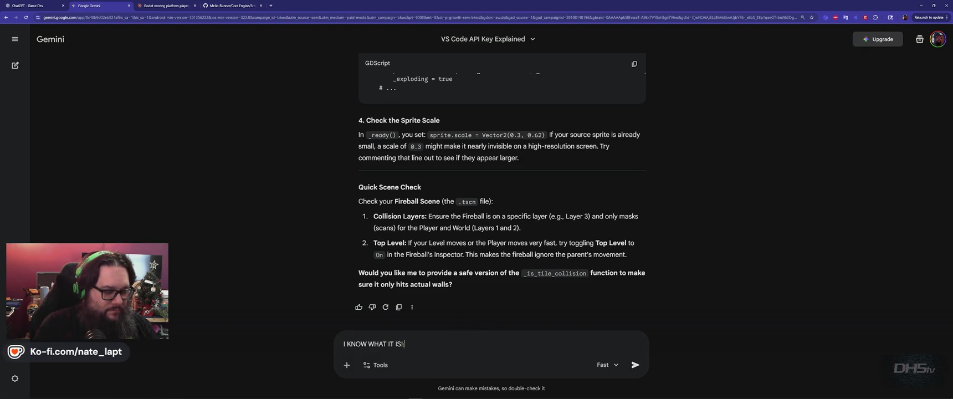
key(Caps_Lock)
text(:)
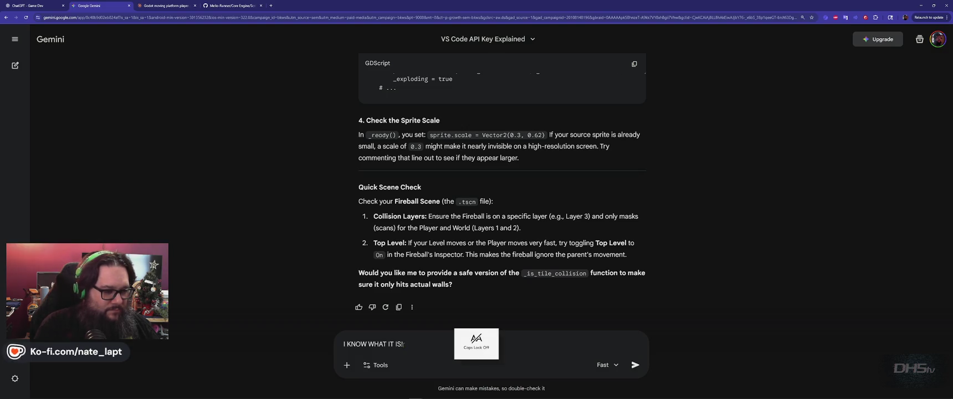
text( There is a world boundry collision )
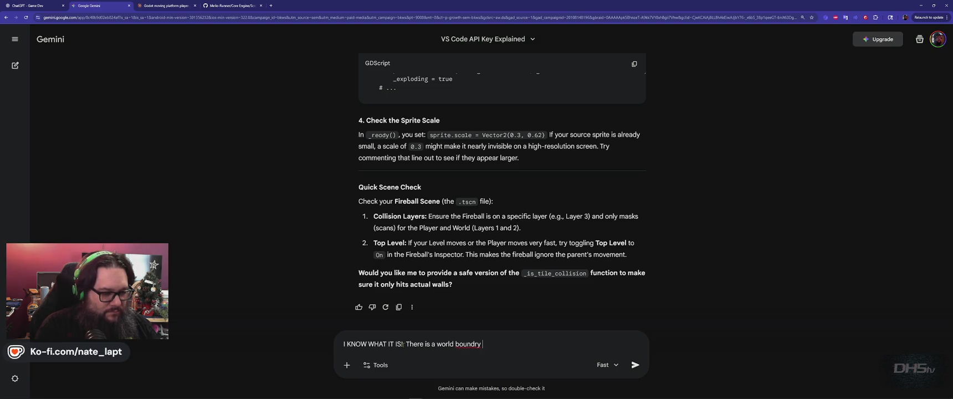
text(around the sides and top!)
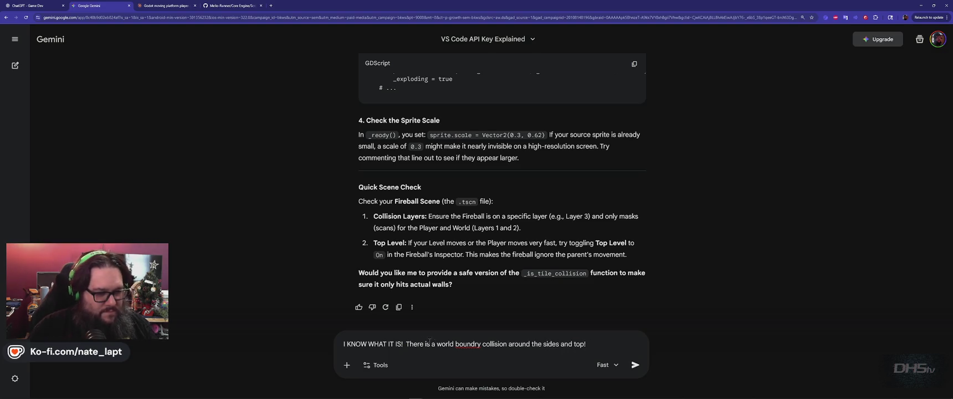
right_click(467, 344)
click(488, 211)
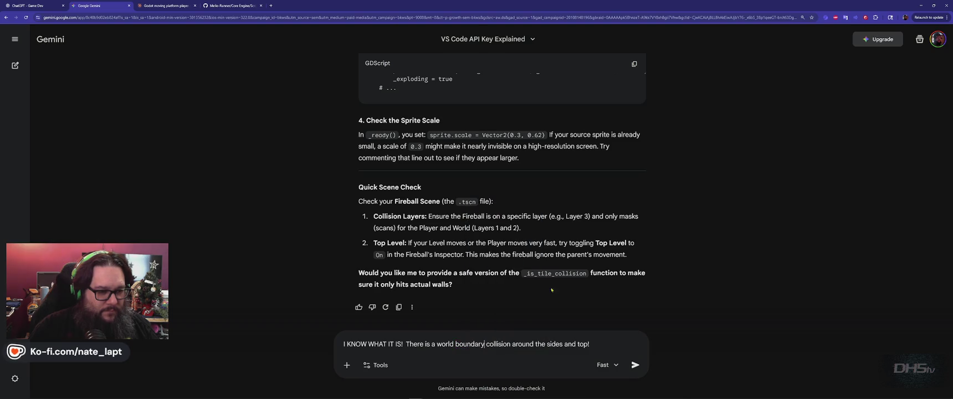
- Ask how to add the ignore flag created for the level, send it, and return to Godot
key(shift+Return)
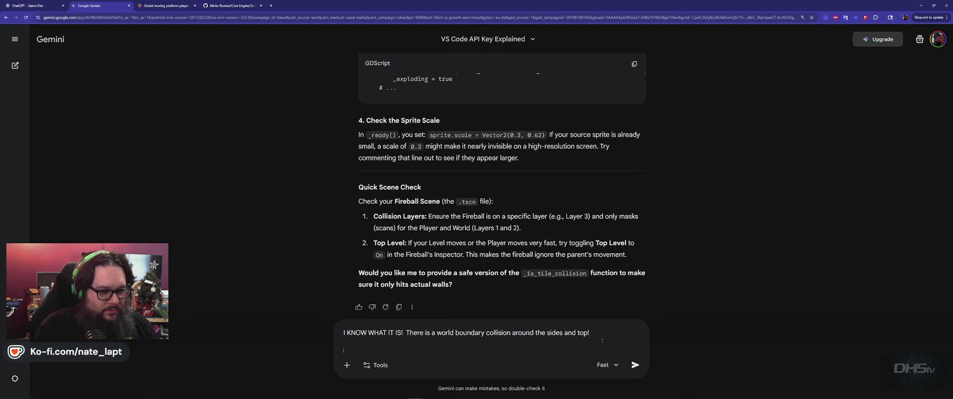
text(How do I a)
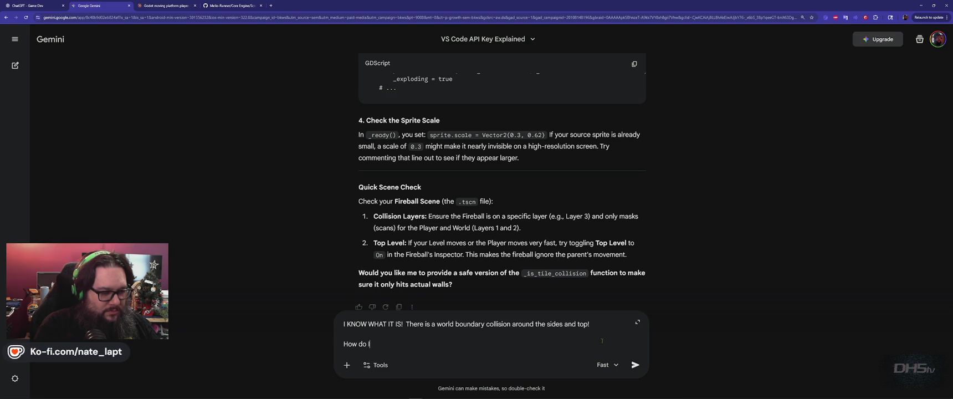
text(dd the ignore )
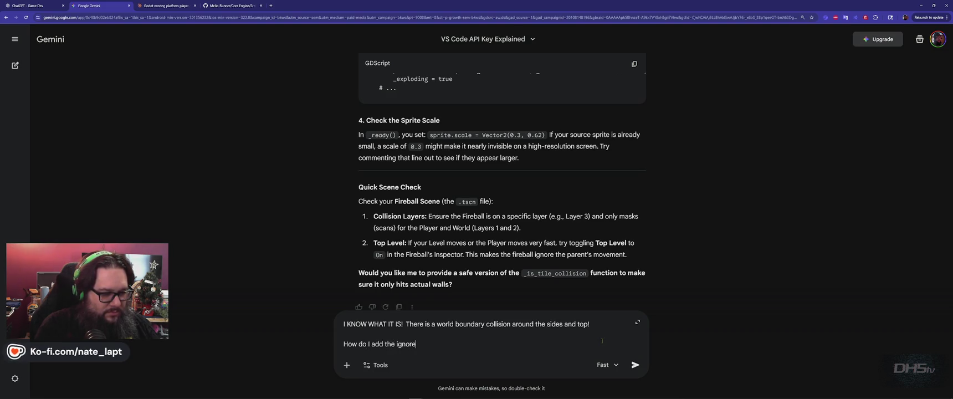
text(flag that was created?)
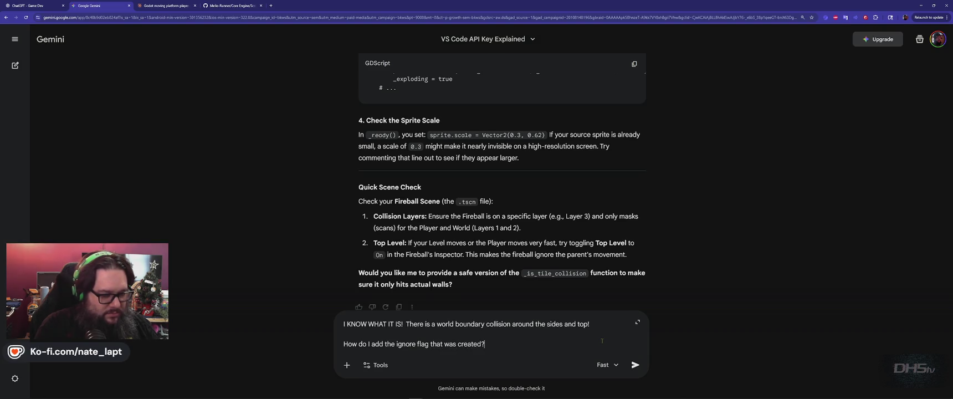
key(BackSpace)
text( for Lvl)
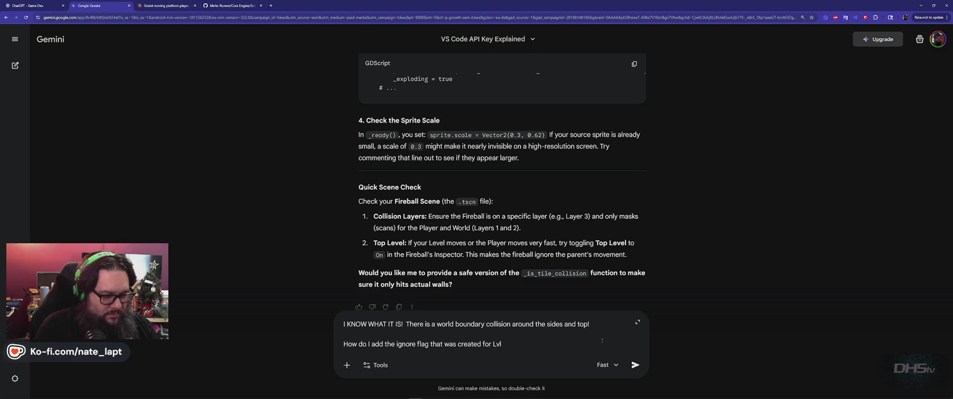
key(BackSpace)
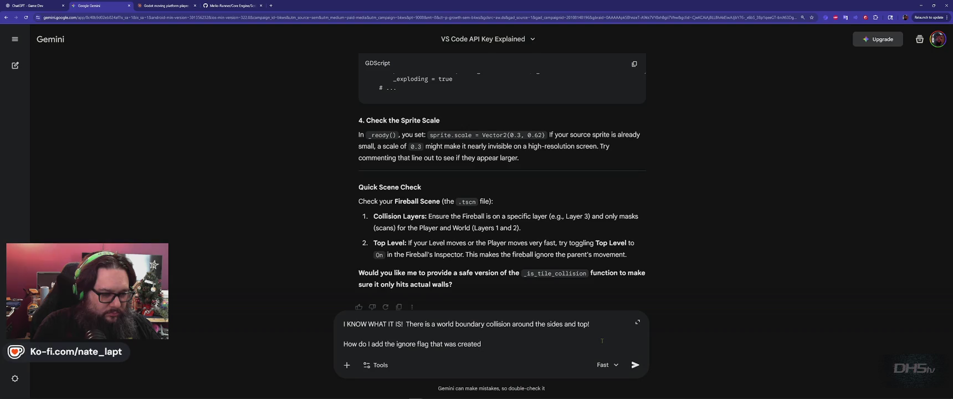
key(Return)
key(alt+Tab)
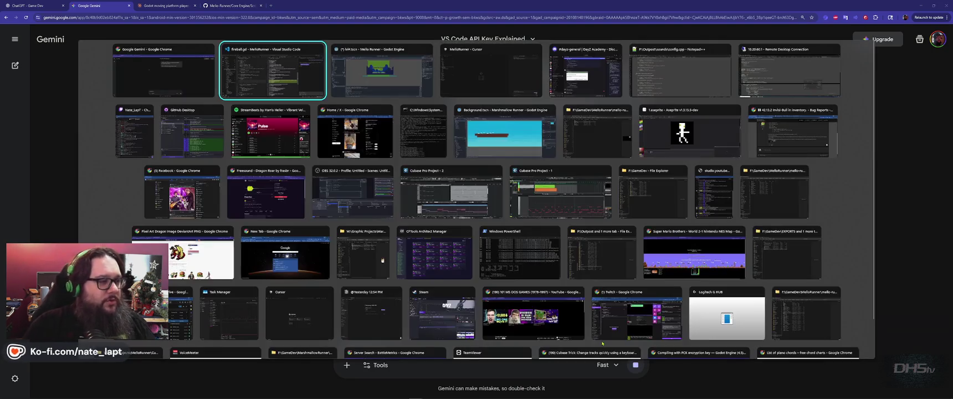
key(alt+Tab)
key(alt+Tab)
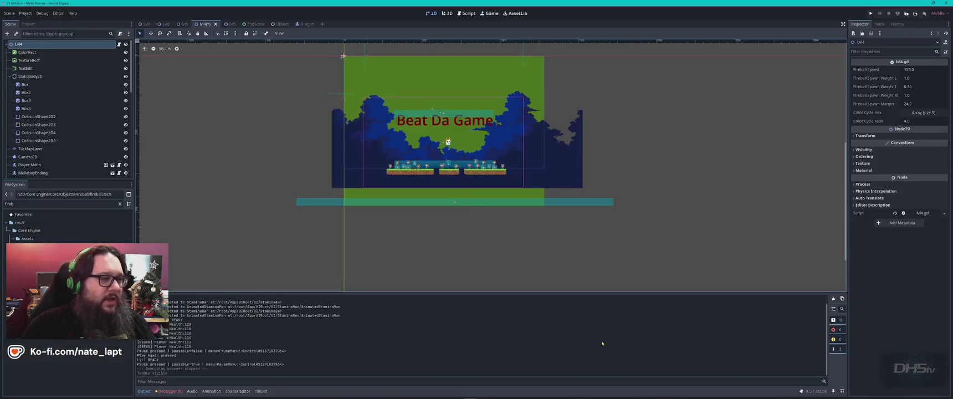
- Open the lvl5 scene and view its lvl5.gd script from the top
click(230, 24)
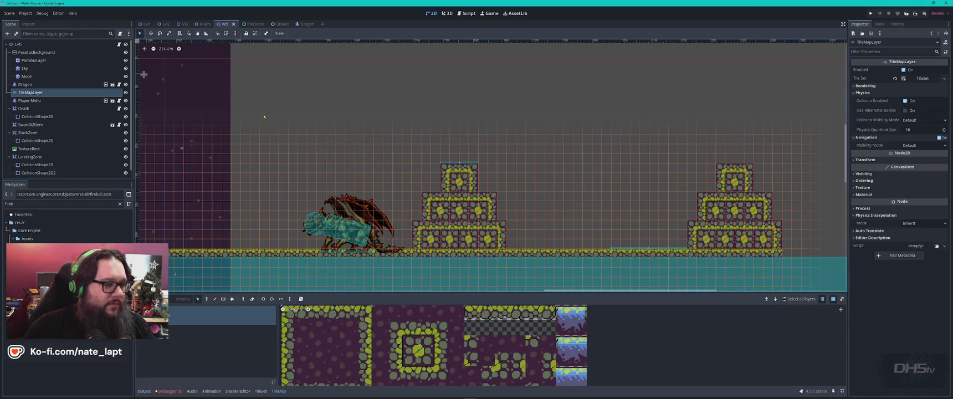
click(467, 13)
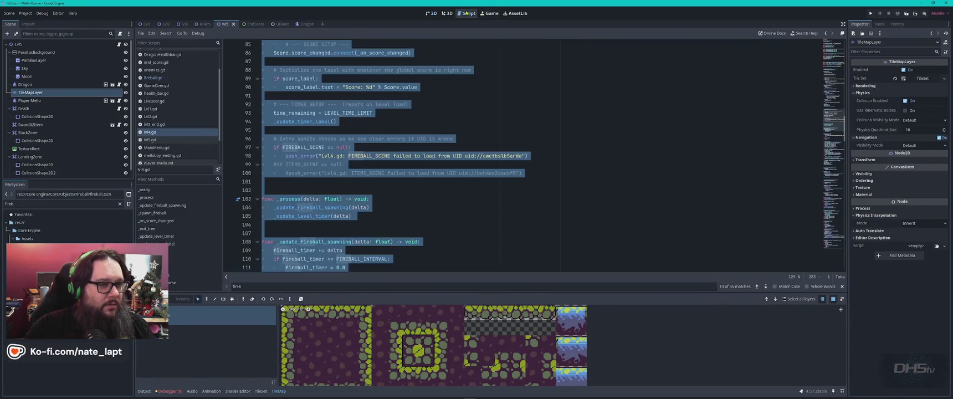
click(149, 140)
click(480, 174)
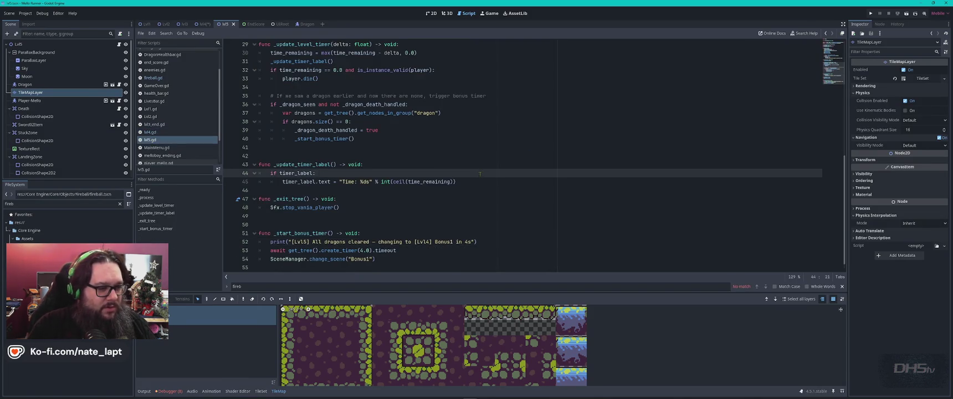
key(ctrl+Home)
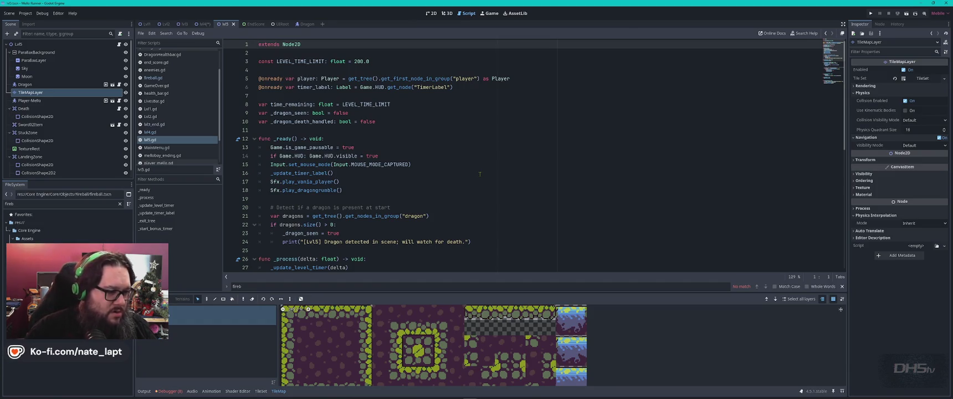
click(458, 164)
- Search lvl5.gd for 'ignor', 'time', 'colli', 'igno' and 'sleep', then open Dragon.gd
key(ctrl+f)
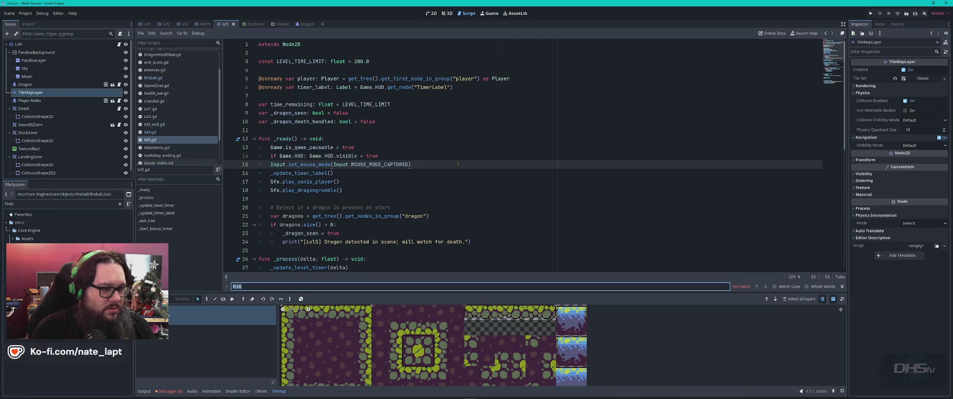
text(ignor)
key(ctrl+a)
text(tim)
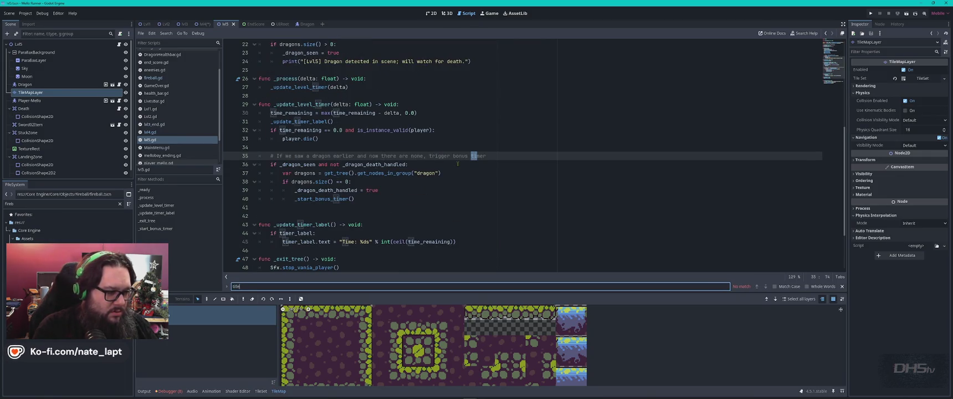
text(e)
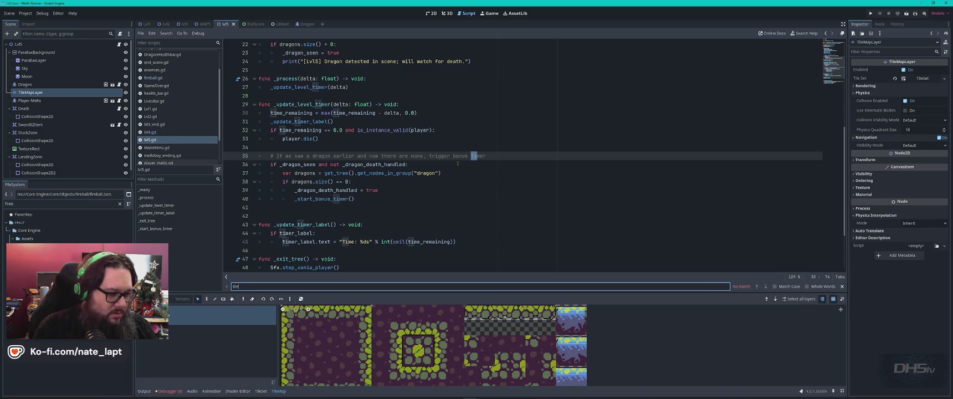
key(ctrl+a)
text(co)
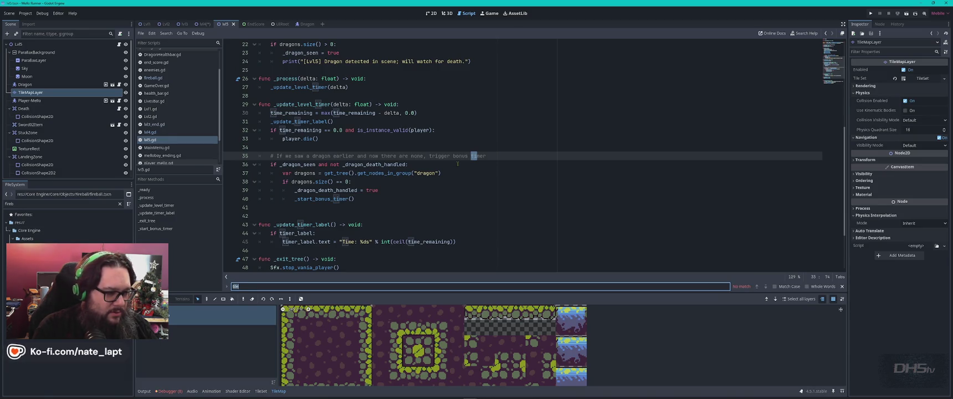
text(lli)
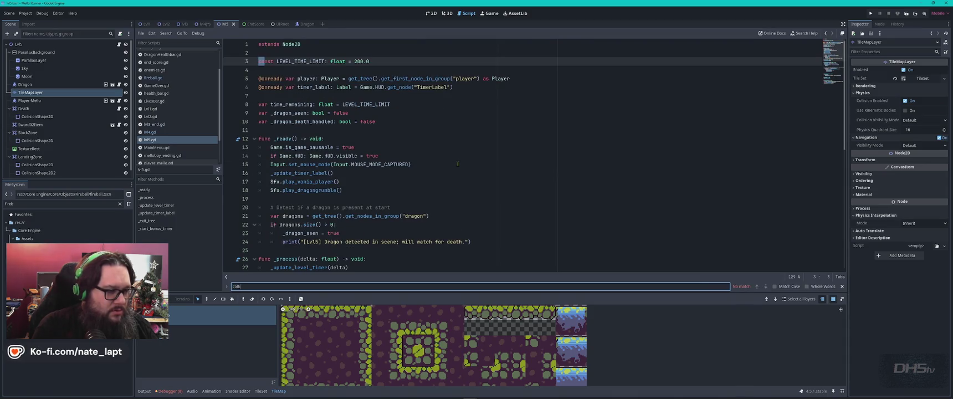
key(ctrl+a)
text(igno)
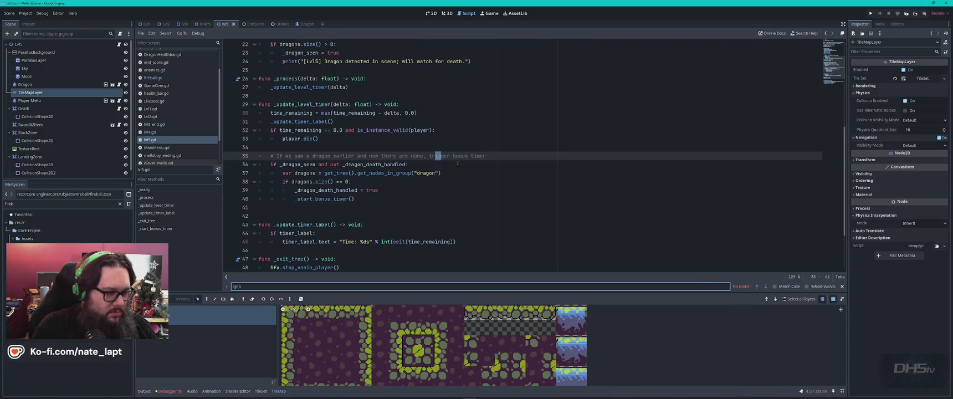
key(ctrl+a)
text(s)
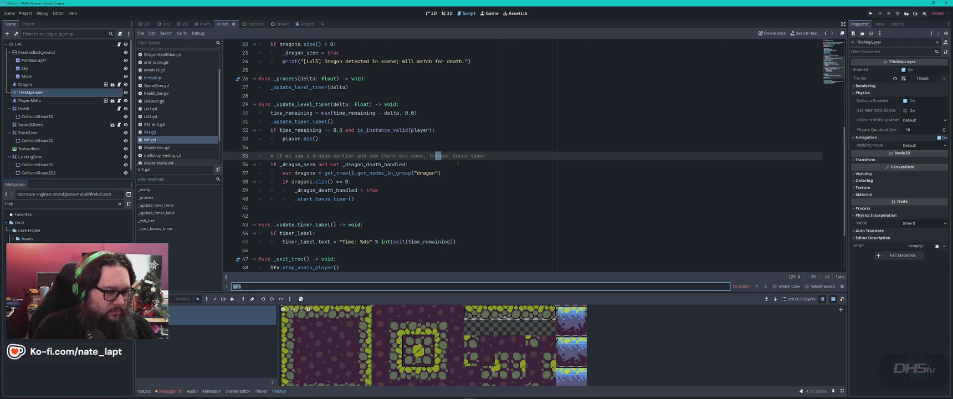
text(leep)
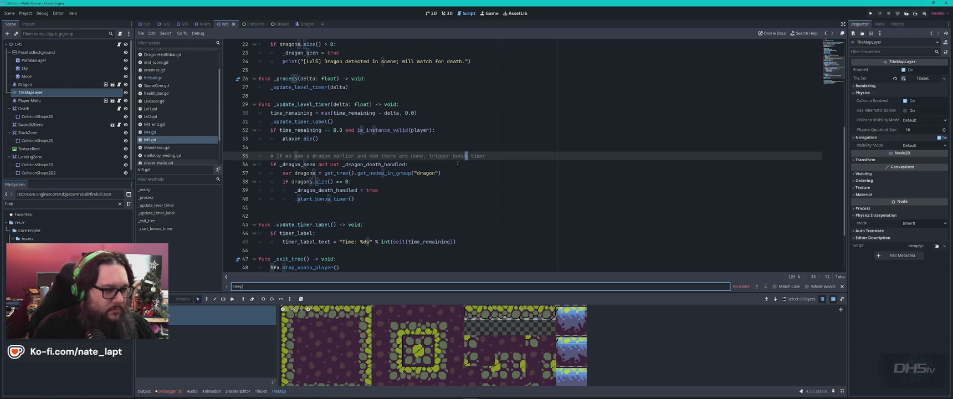
key(Escape)
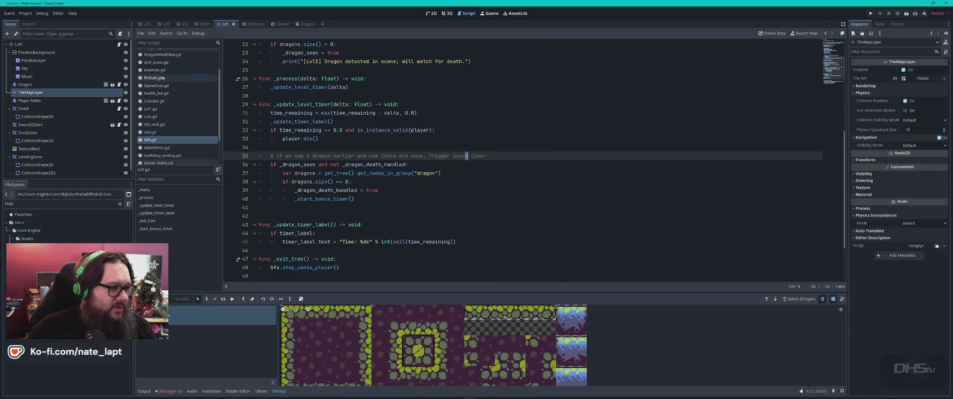
scroll(162, 77, up, 2)
click(162, 76)
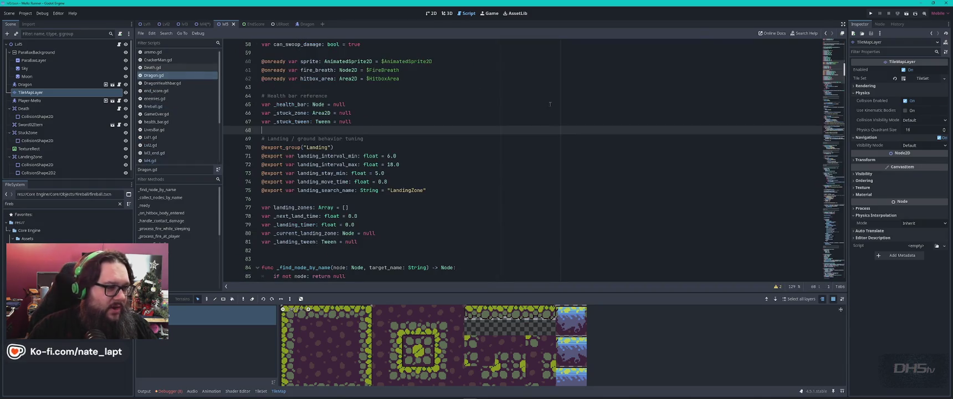
scroll(470, 130, up, 15)
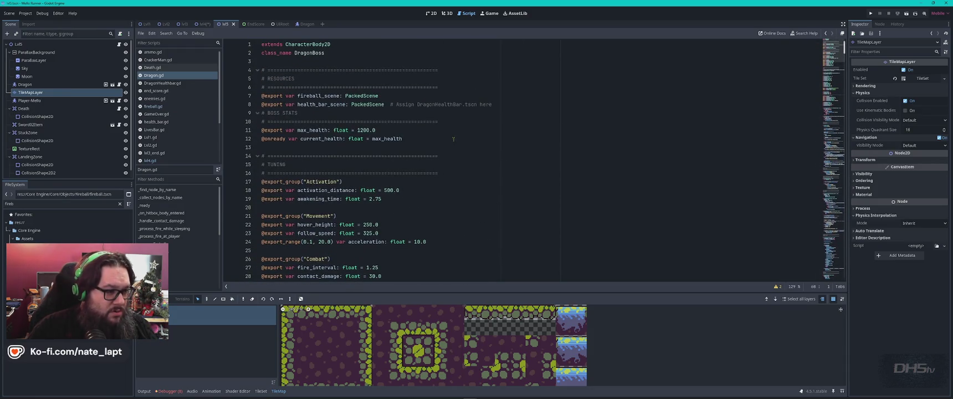
click(454, 139)
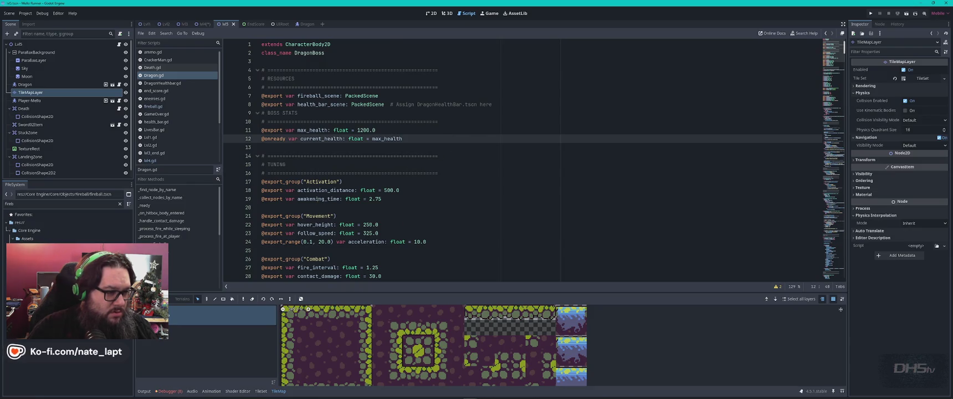
click(342, 199)
scroll(419, 202, down, 3)
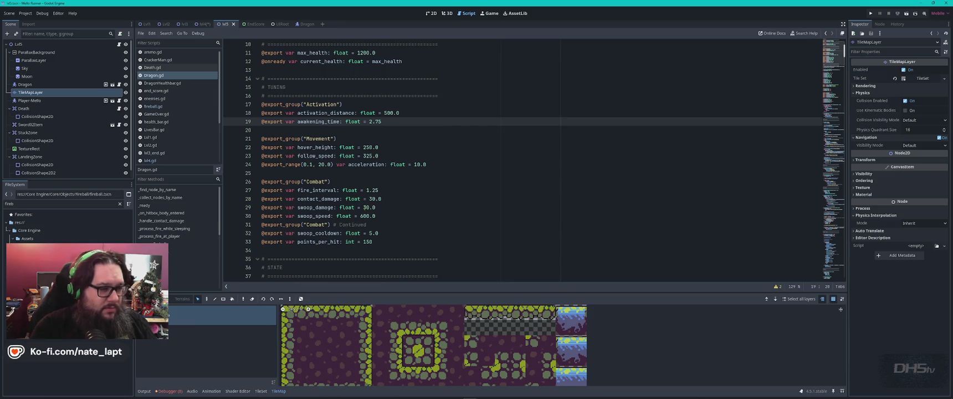
scroll(365, 208, down, 5)
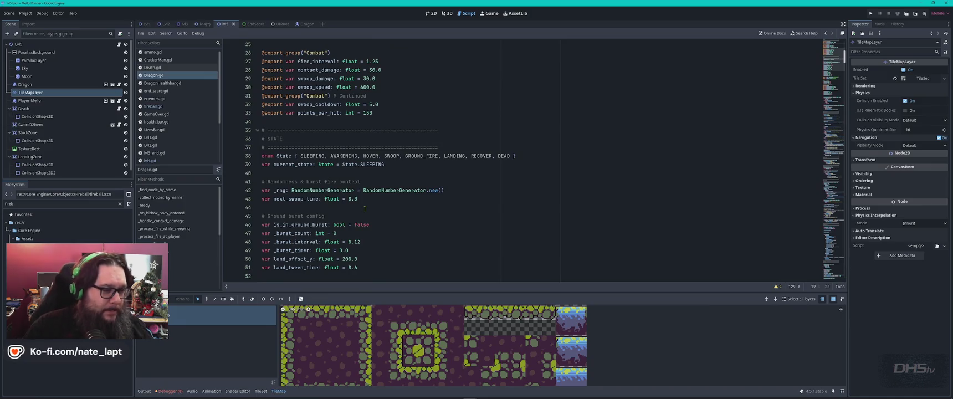
scroll(365, 209, down, 3)
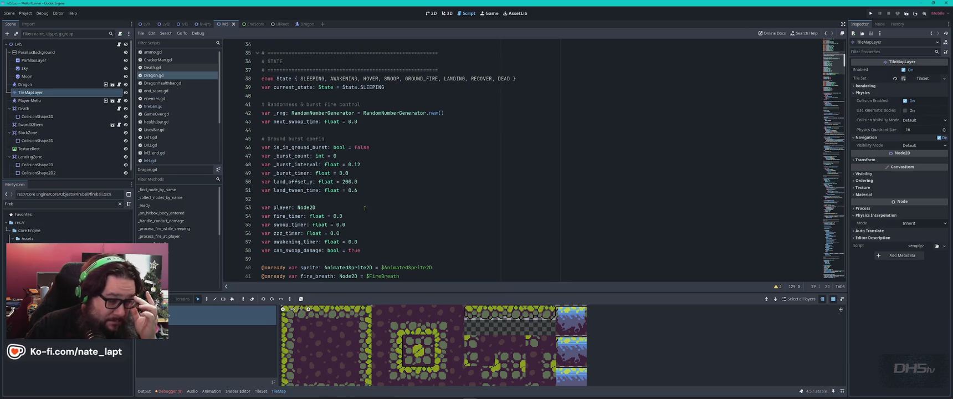
scroll(364, 209, down, 3)
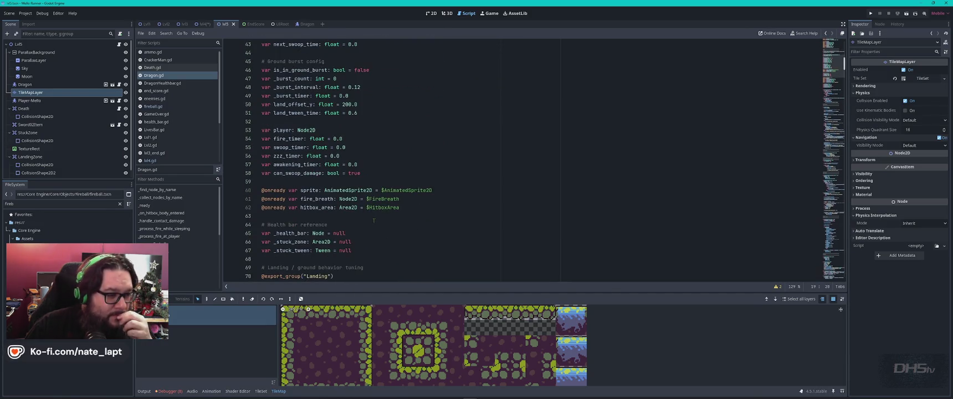
scroll(373, 220, down, 5)
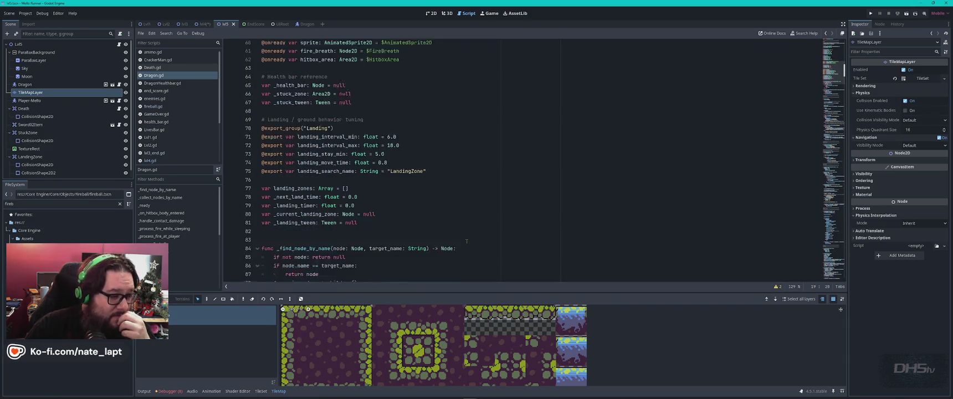
scroll(467, 242, down, 4)
scroll(470, 227, down, 6)
scroll(471, 219, down, 15)
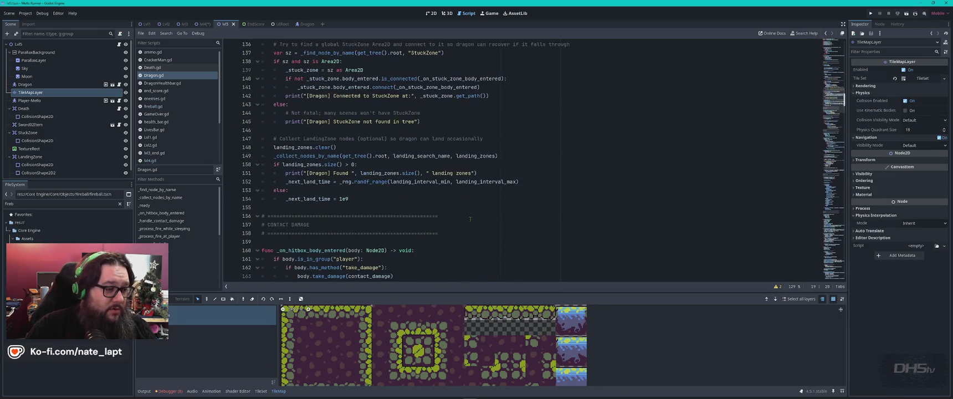
key(alt+Tab)
key(alt+Tab)
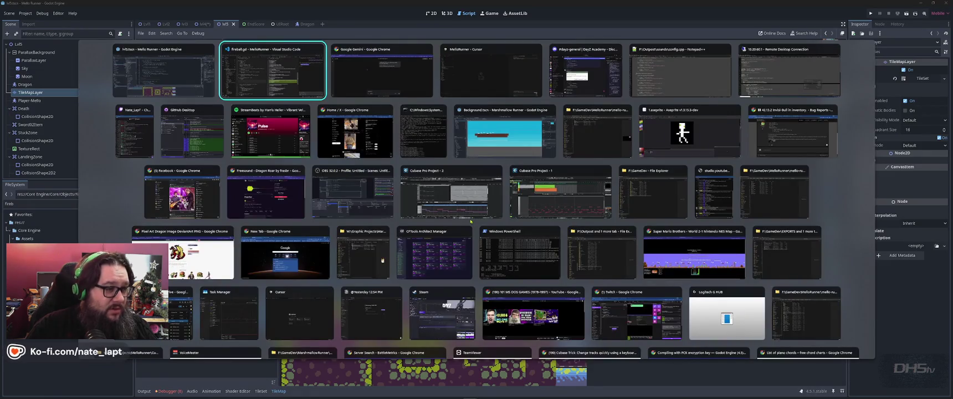
- Read through Gemini's fix for fireballs hitting the world boundary
key(alt+Tab)
key(alt+shift+Tab)
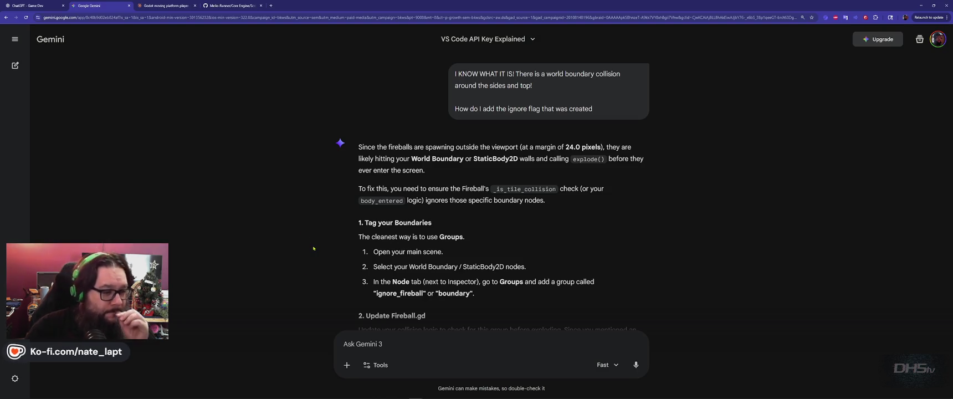
scroll(313, 249, down, 3)
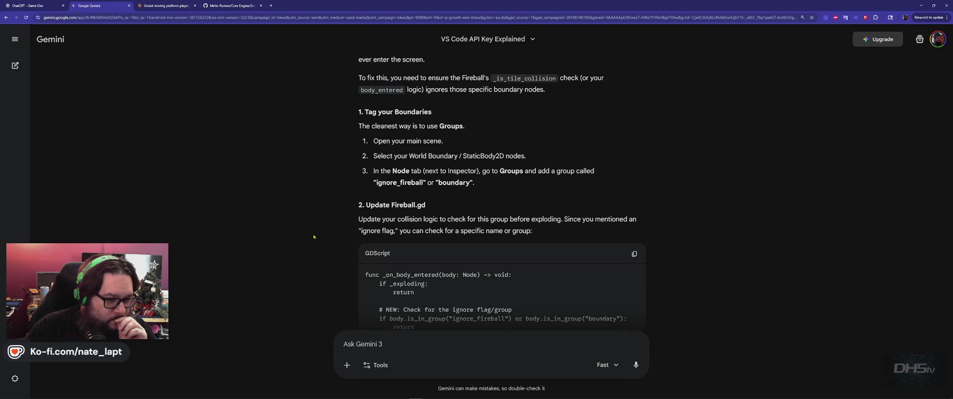
scroll(314, 237, down, 3)
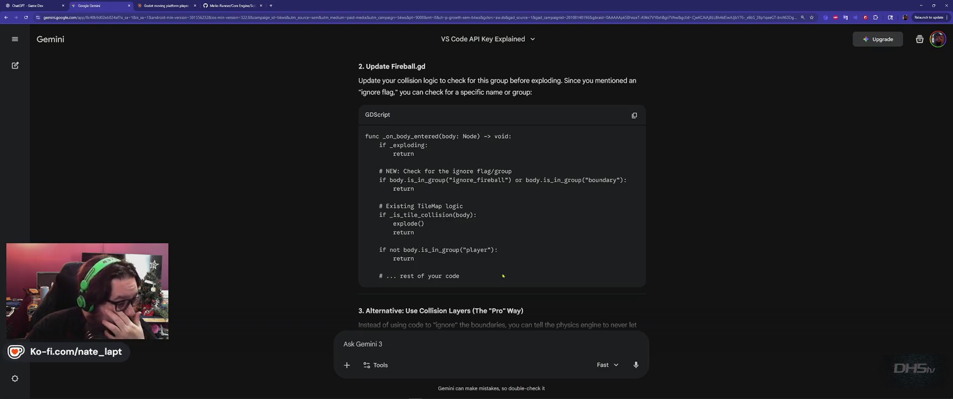
scroll(501, 275, down, 2)
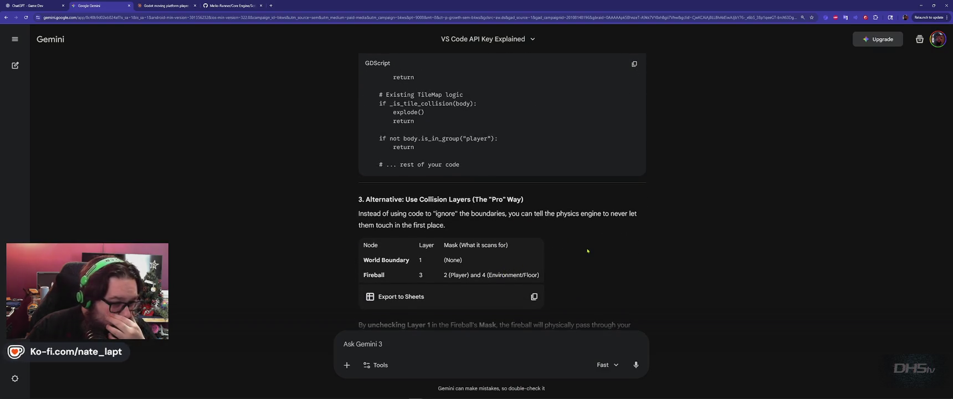
scroll(587, 251, down, 1)
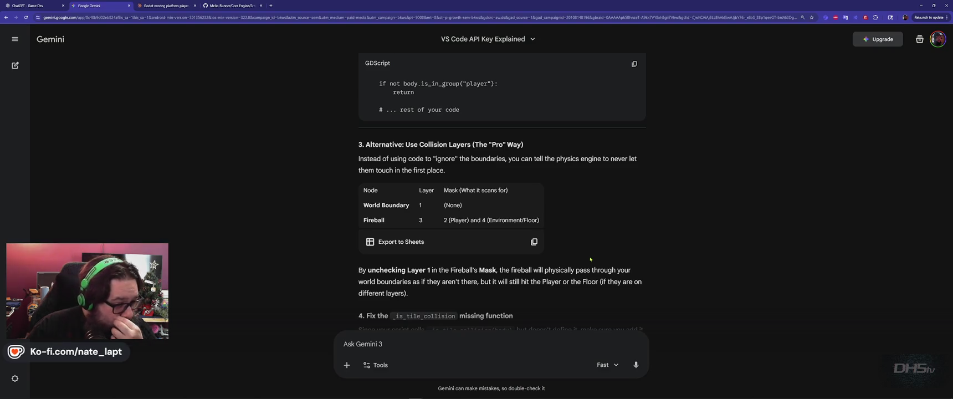
scroll(591, 259, down, 2)
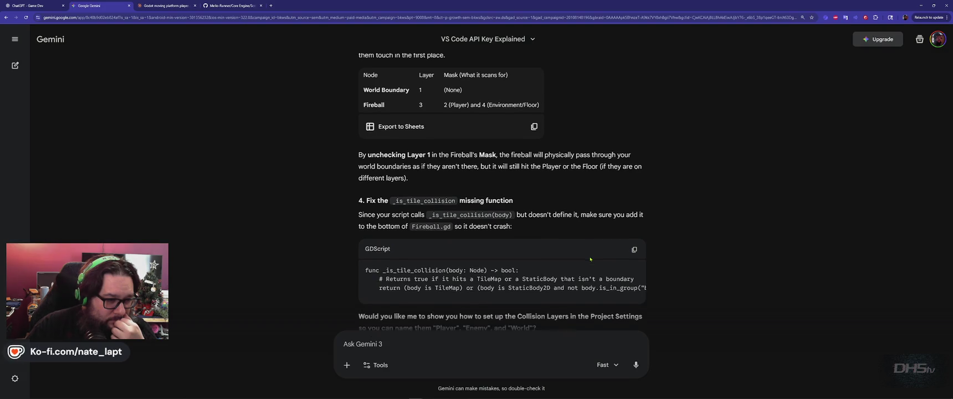
- Copy _is_tile_collision from the reply and search Dragon.gd for it, finding no match
double_click(427, 177)
key(ctrl+c)
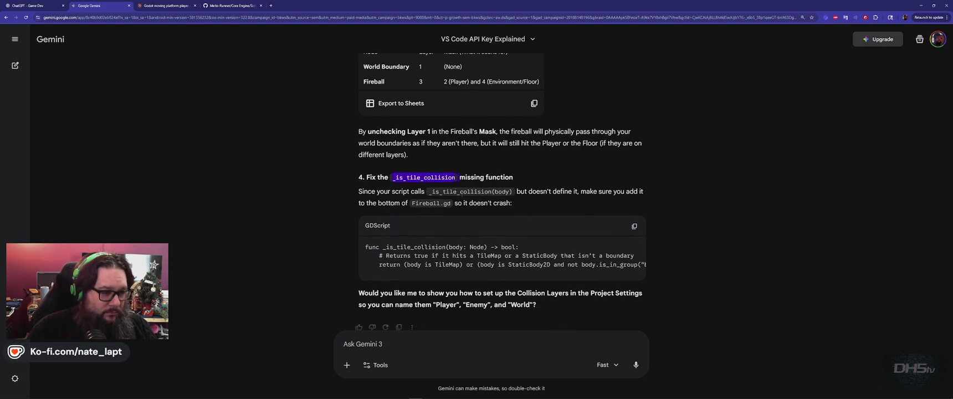
key(alt+Tab)
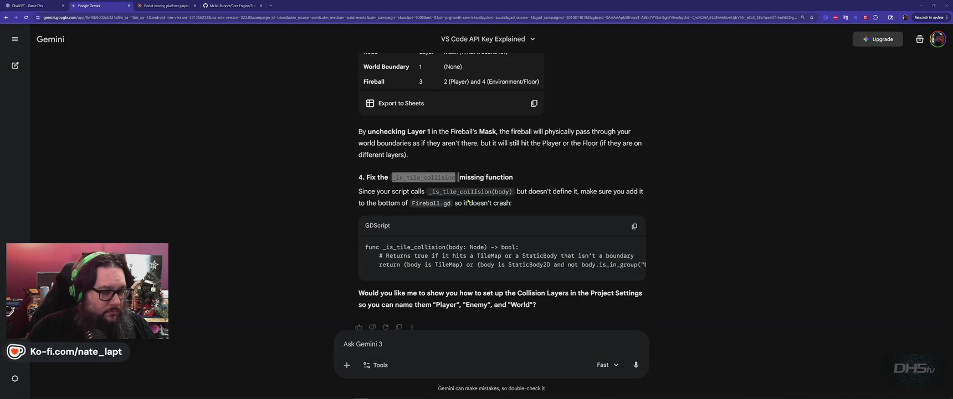
key(alt+Tab)
key(ctrl+v)
key(BackSpace)
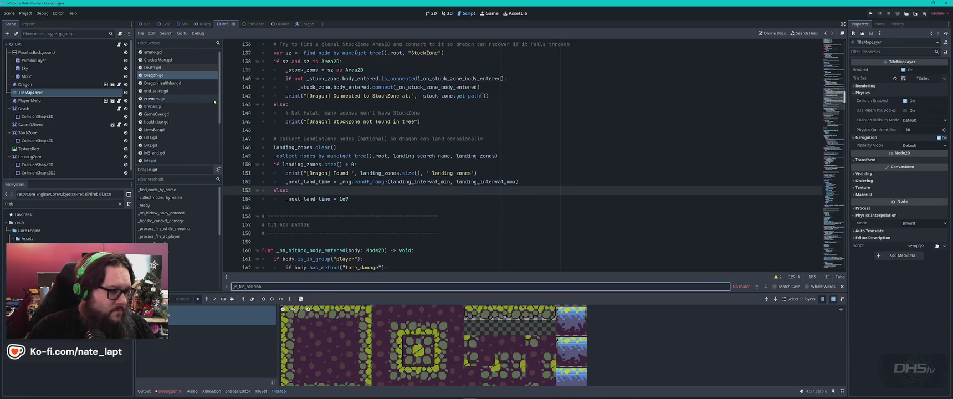
- Search lvl4.gd and lvl5.gd for _is_tile_collision, confirming it isn't defined
click(157, 161)
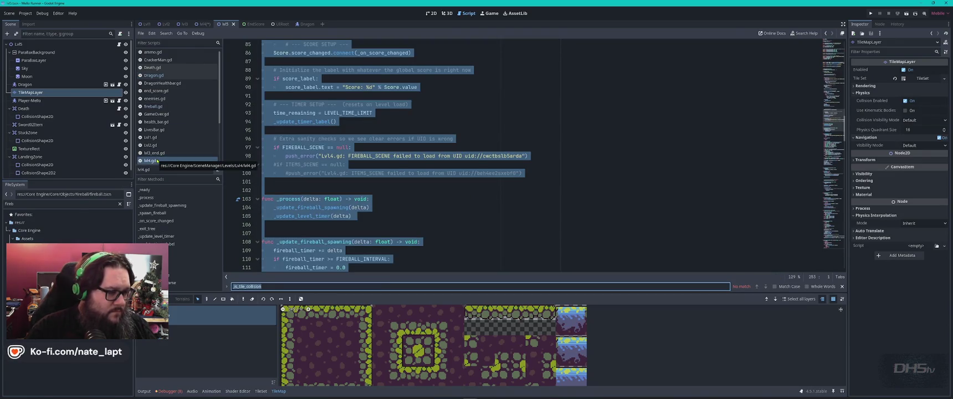
scroll(156, 160, down, 2)
click(157, 139)
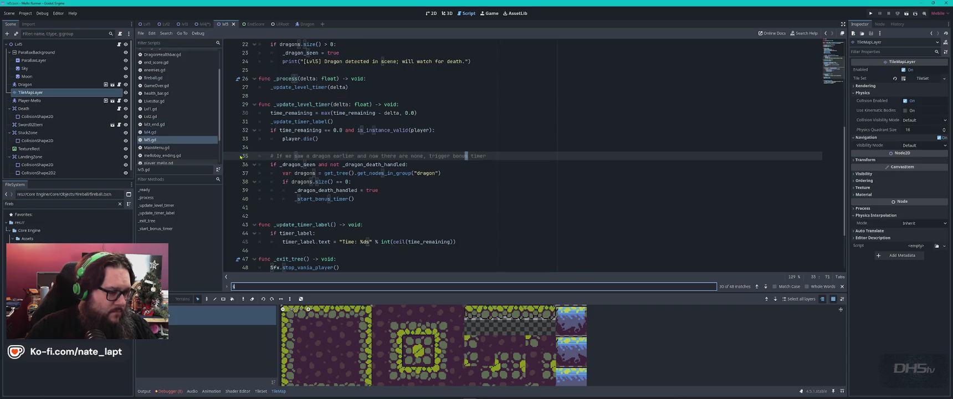
key(ctrl+v)
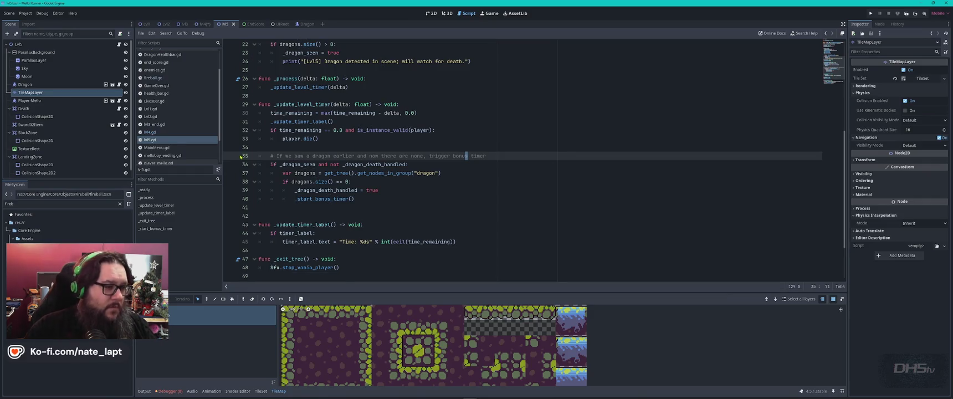
- Reread Gemini's suggested _is_tile_collision function, then return to Godot
key(alt+Tab)
key(Tab)
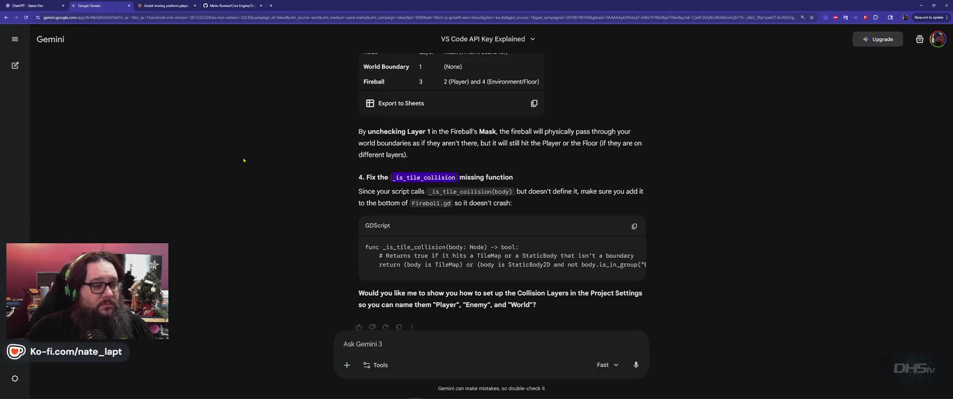
scroll(303, 194, down, 1)
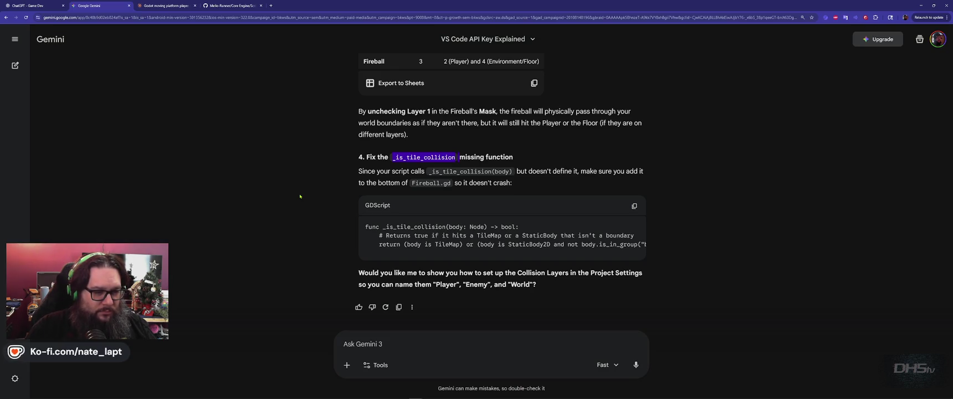
key(alt+Tab)
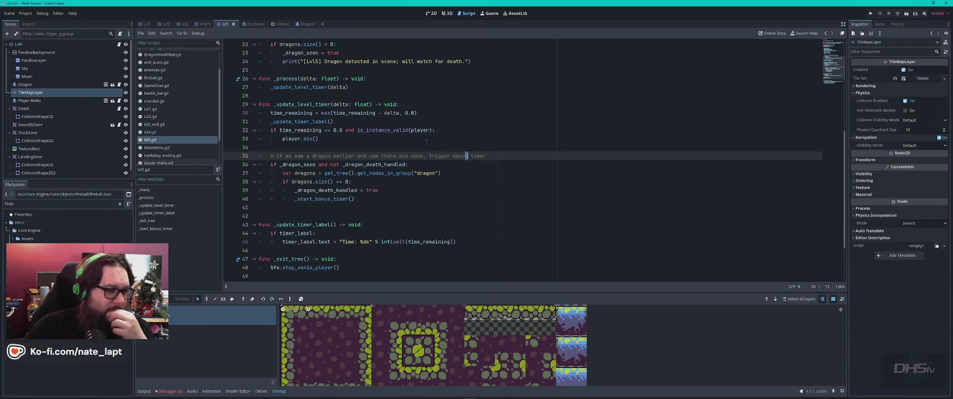
- Read through lvl5.gd from the top past its bonus-timer call, then open Dragon.gd
click(529, 196)
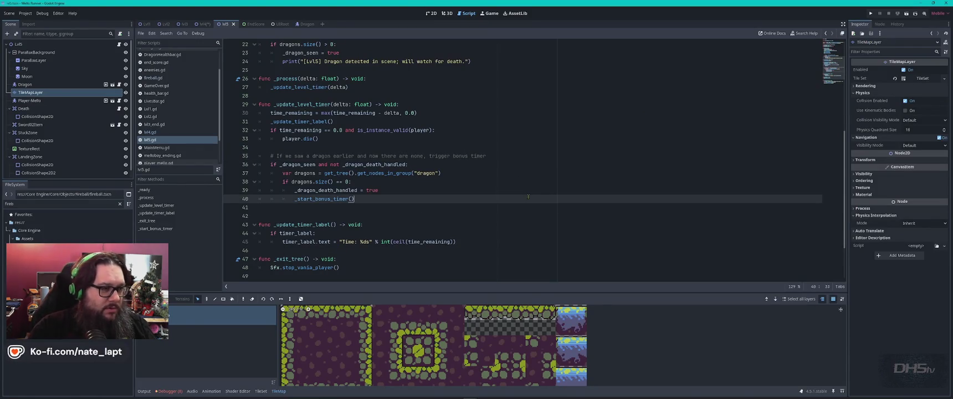
key(ctrl+Home)
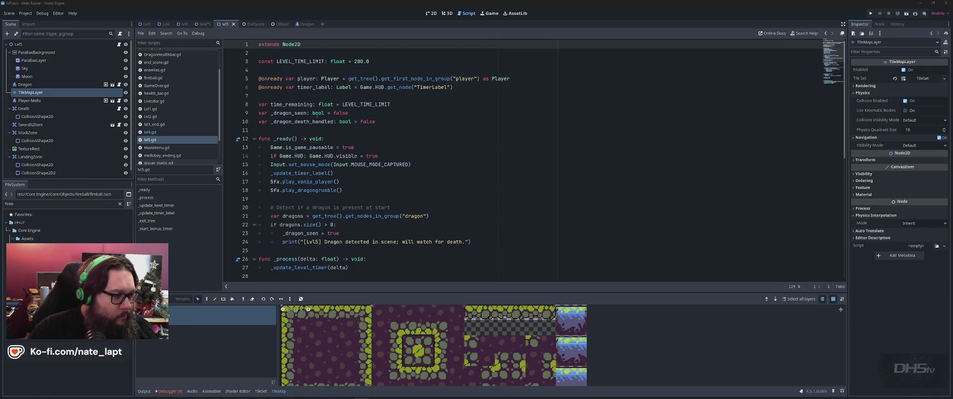
scroll(197, 131, down, 2)
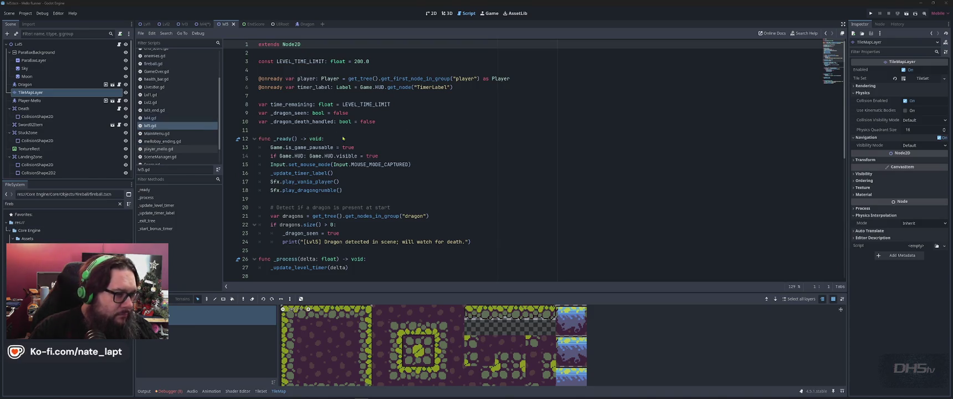
scroll(407, 147, down, 3)
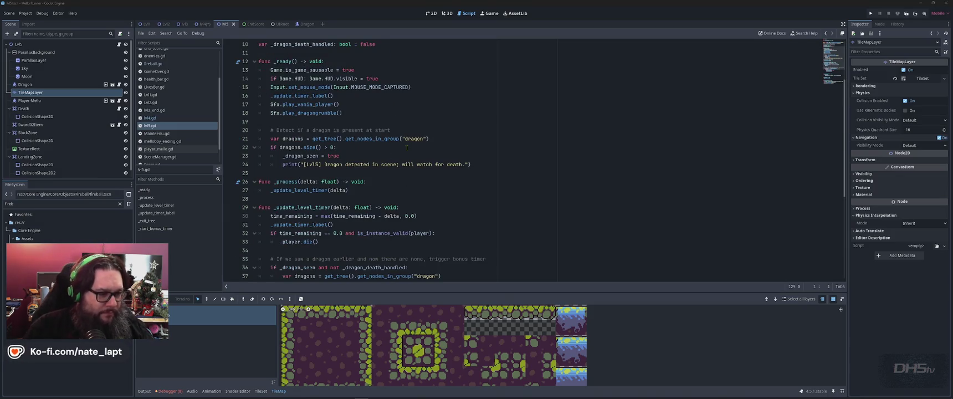
scroll(405, 147, down, 4)
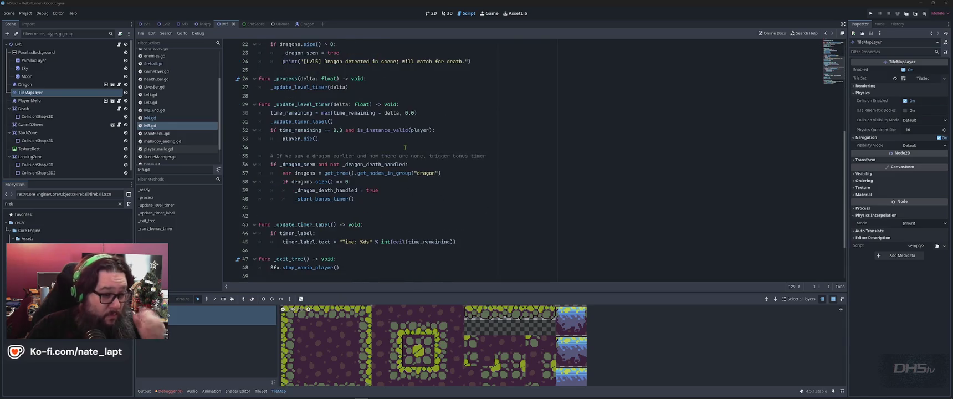
scroll(405, 148, down, 3)
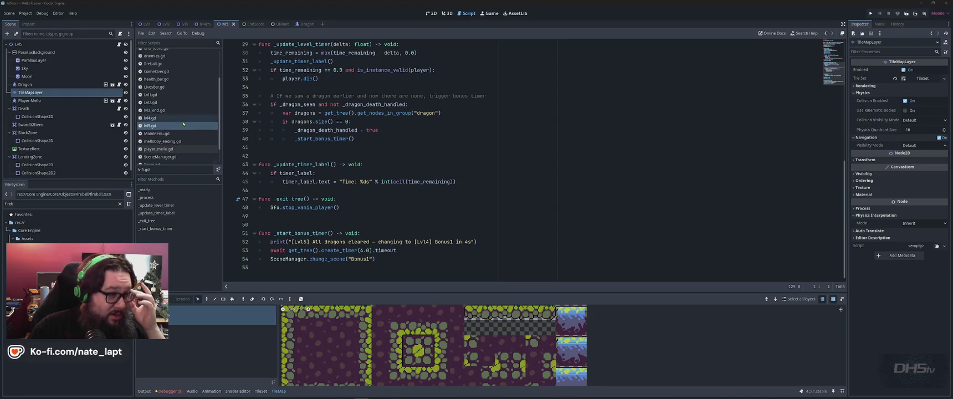
scroll(177, 124, up, 3)
click(158, 77)
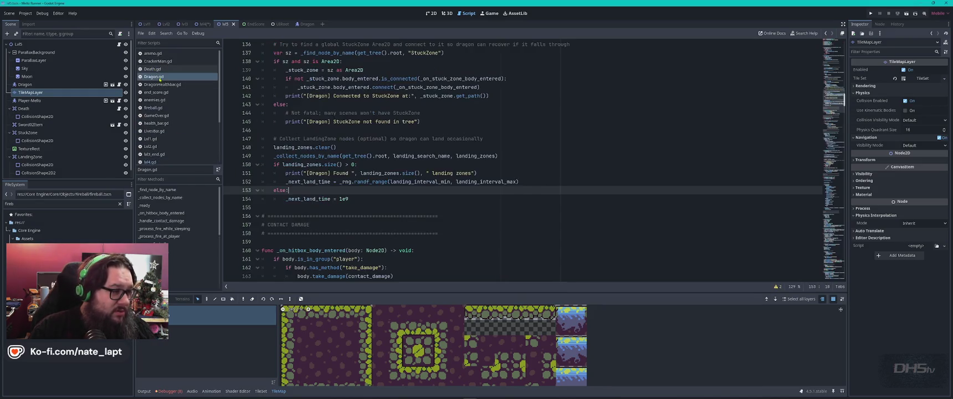
- Scroll through Dragon.gd's State enum and exported settings, then switch to the 2D view
scroll(366, 147, up, 15)
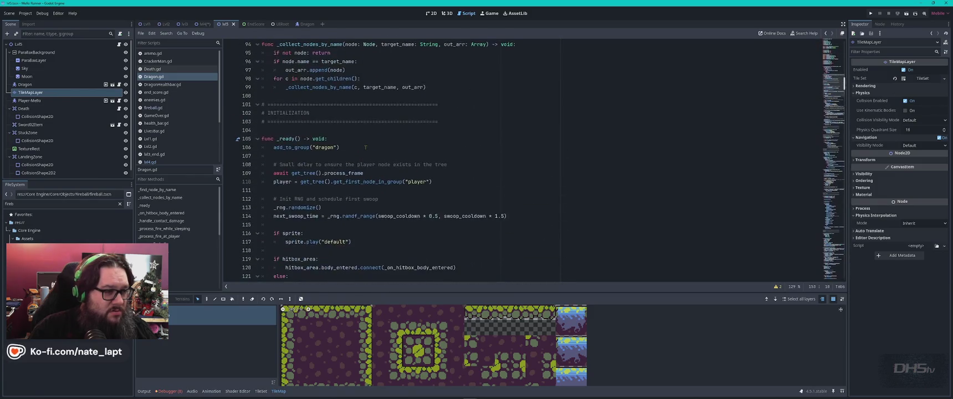
scroll(366, 147, up, 10)
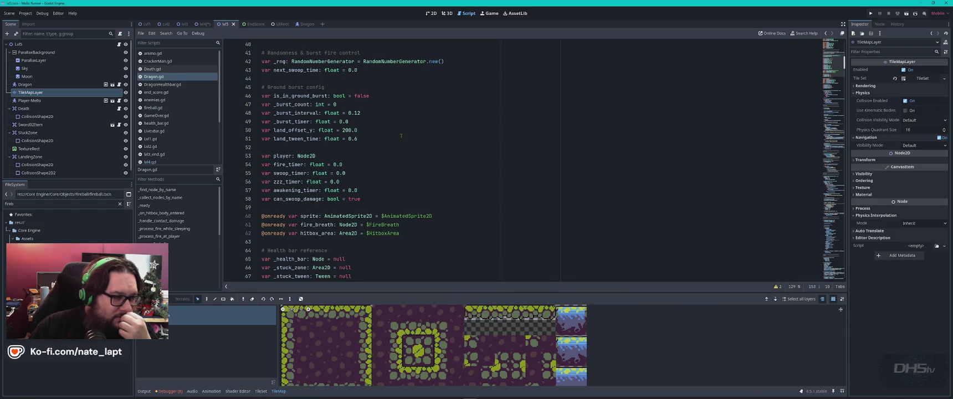
scroll(402, 135, up, 3)
scroll(401, 137, up, 4)
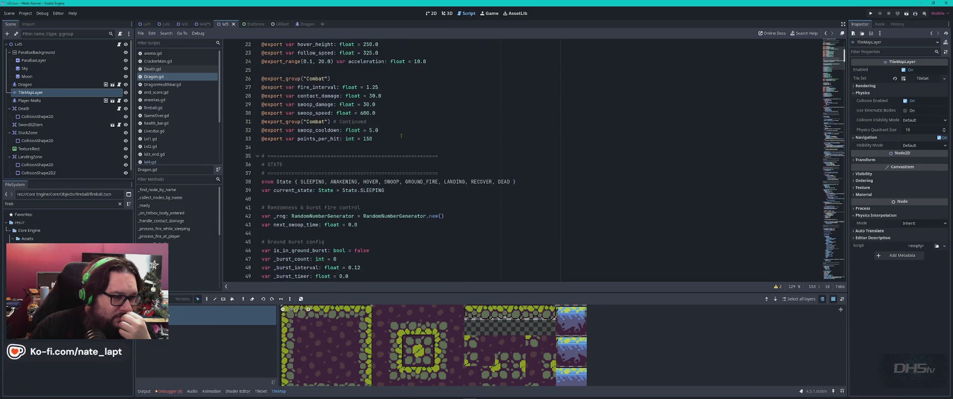
scroll(402, 138, up, 6)
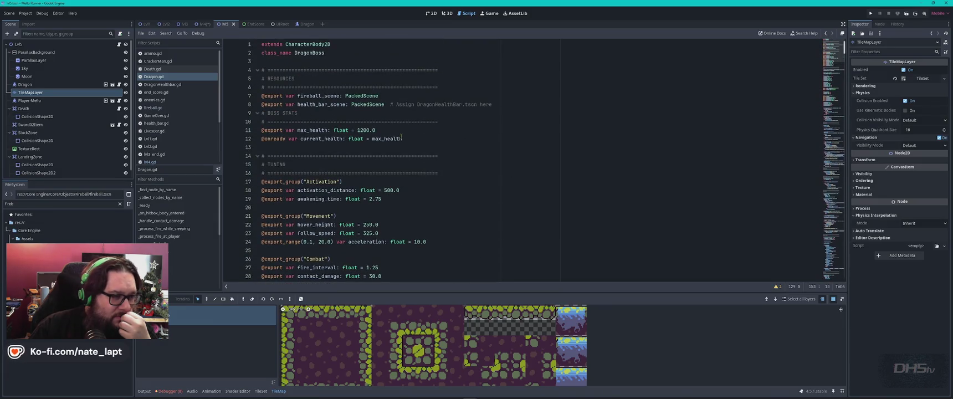
scroll(402, 137, down, 4)
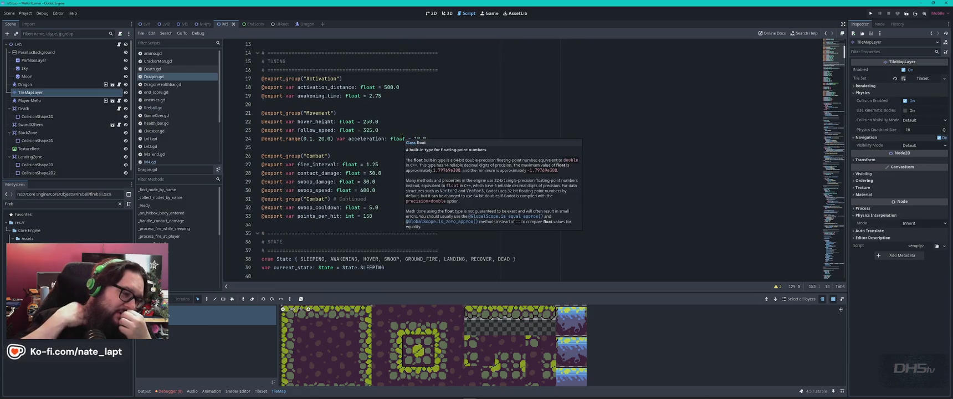
click(408, 129)
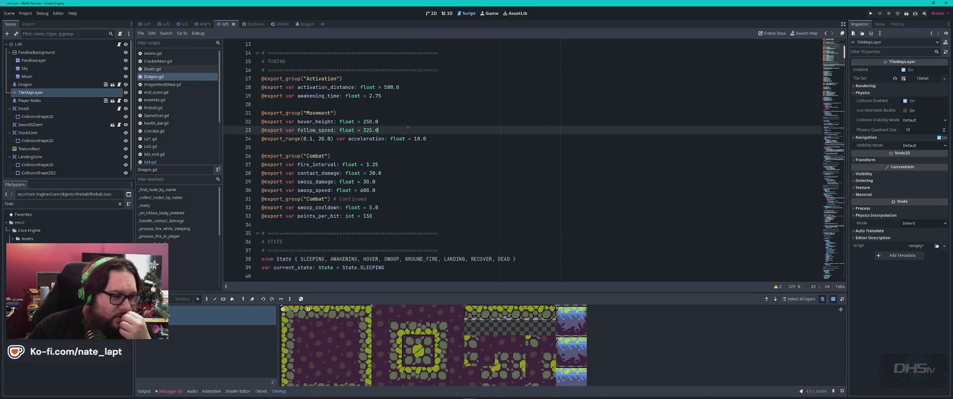
scroll(408, 129, down, 4)
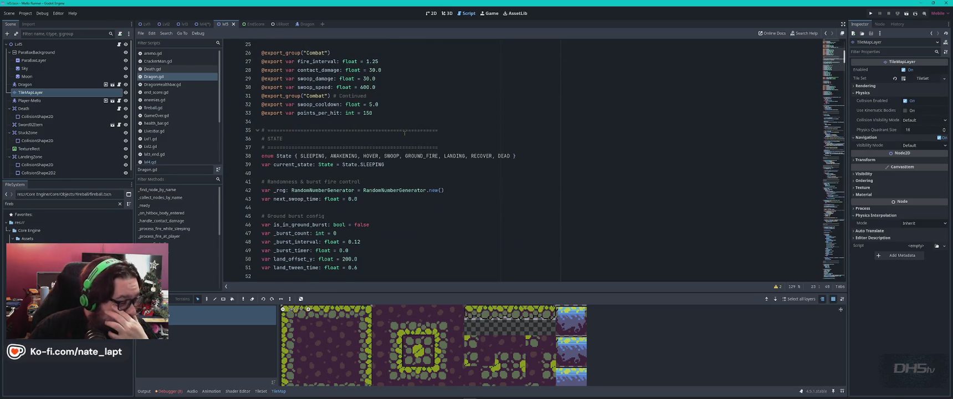
scroll(404, 133, down, 3)
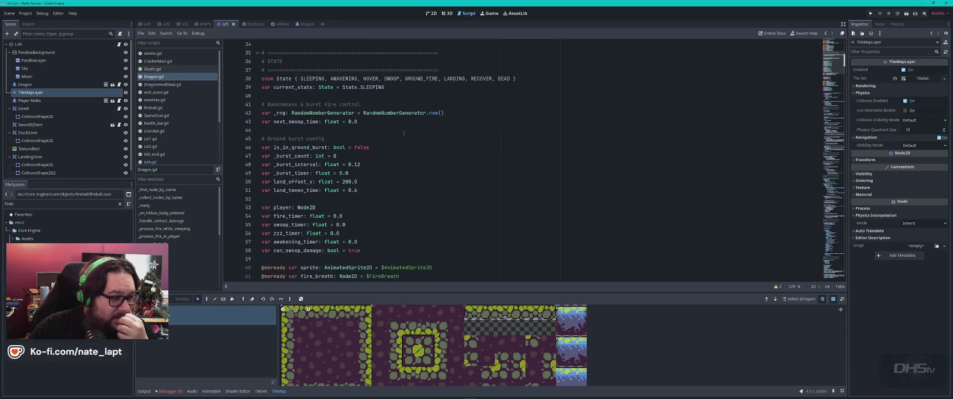
scroll(404, 133, down, 3)
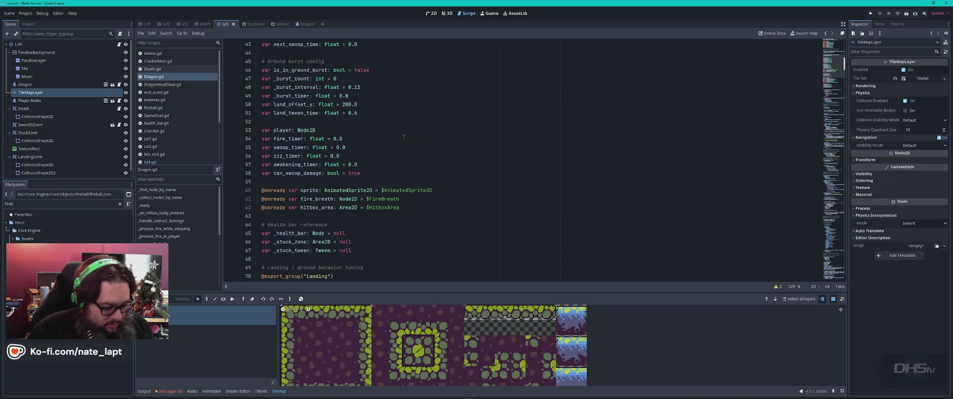
click(431, 12)
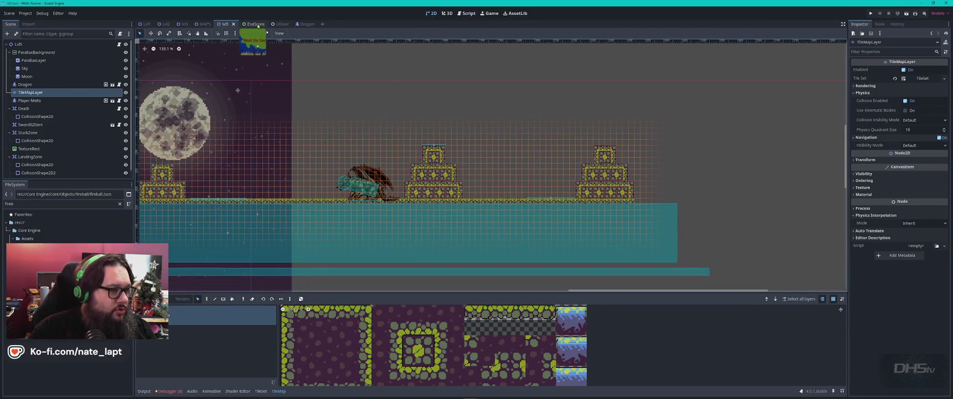
- Inspect lvl4's WorldBoundry collision shapes CollisionShape2D2 and CollisionShape2D, save the scene, and run the game
click(204, 24)
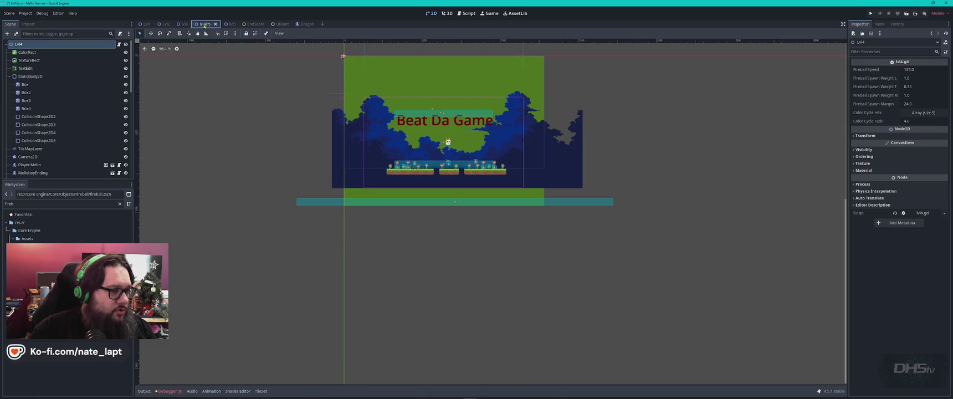
click(38, 116)
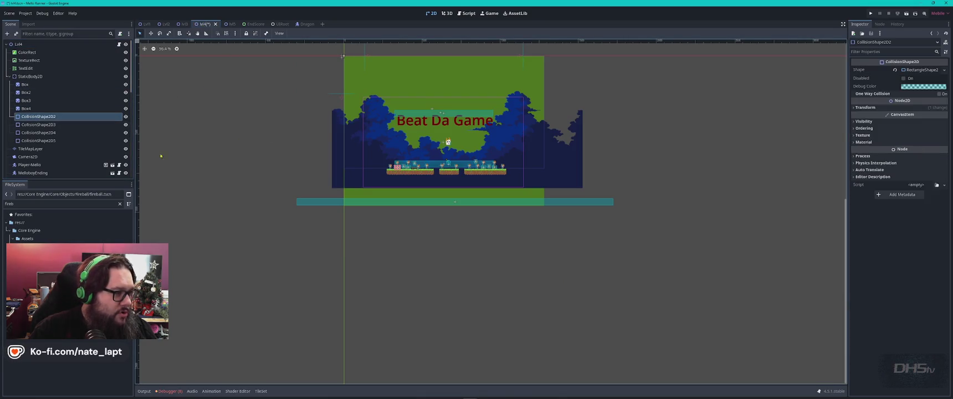
scroll(66, 138, down, 5)
click(38, 121)
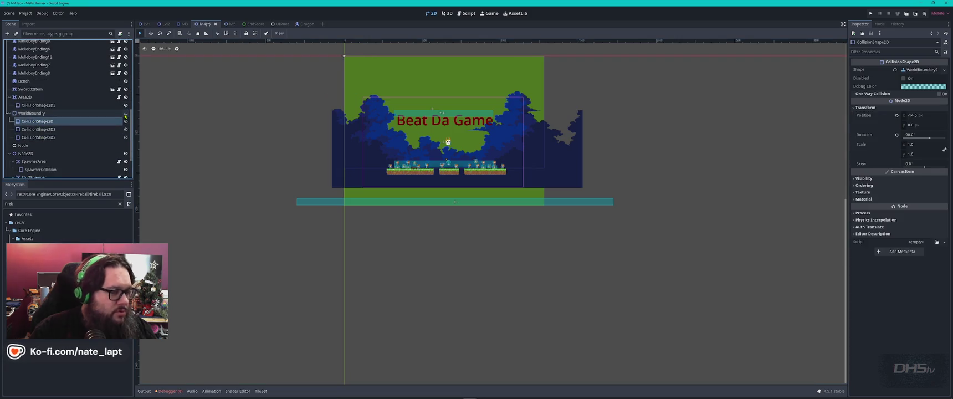
key(ctrl+s)
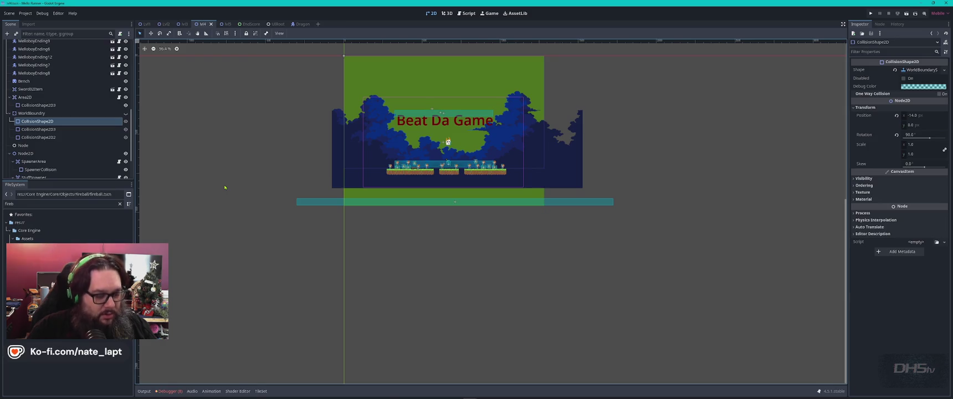
key(F5)
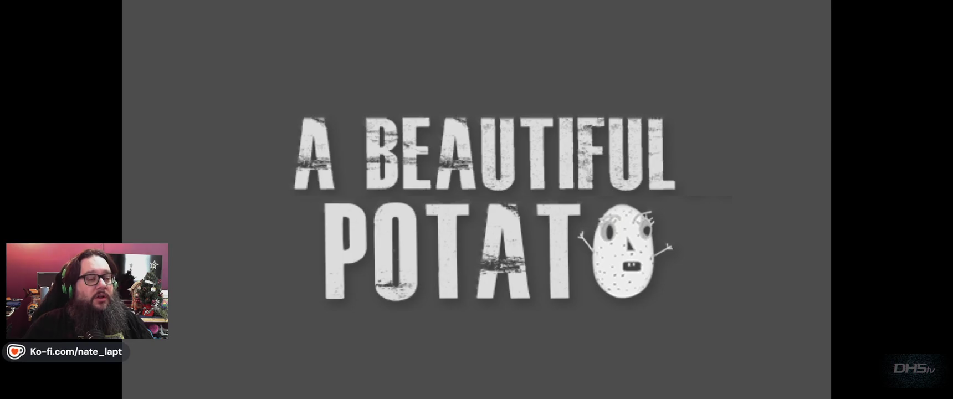
- Start the game, jump and swing the sword a few times, then exit via the pause menu
key(Return)
key(space)
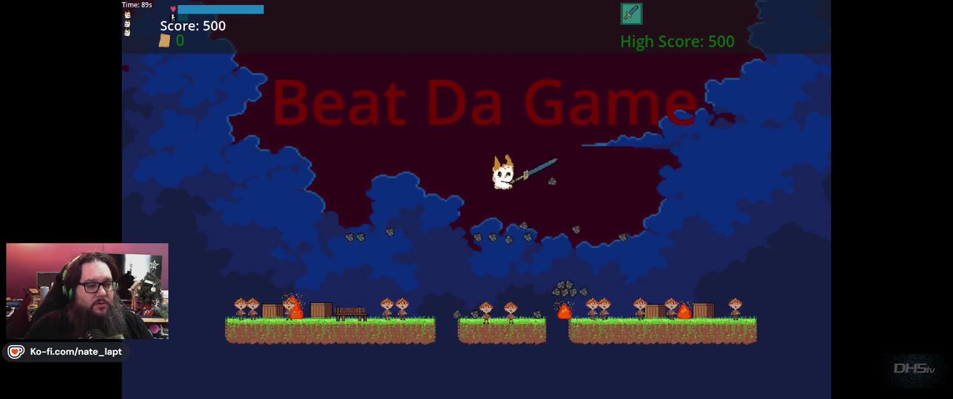
key(Right)
key(Left)
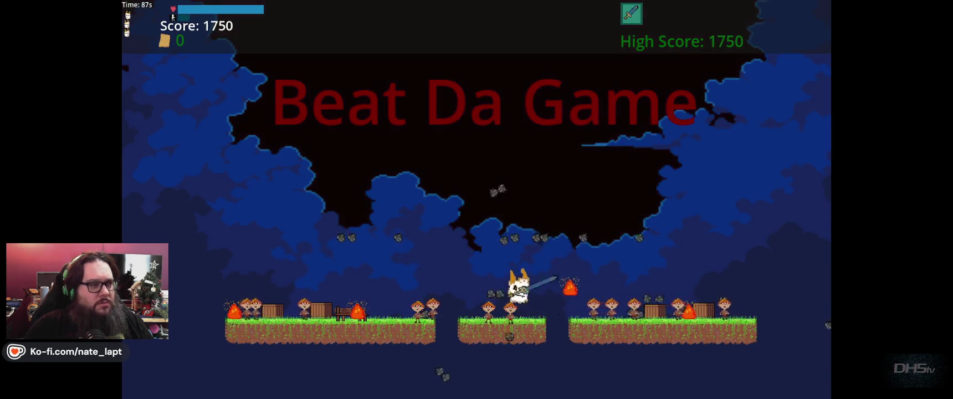
key(space)
key(space)
key(space)
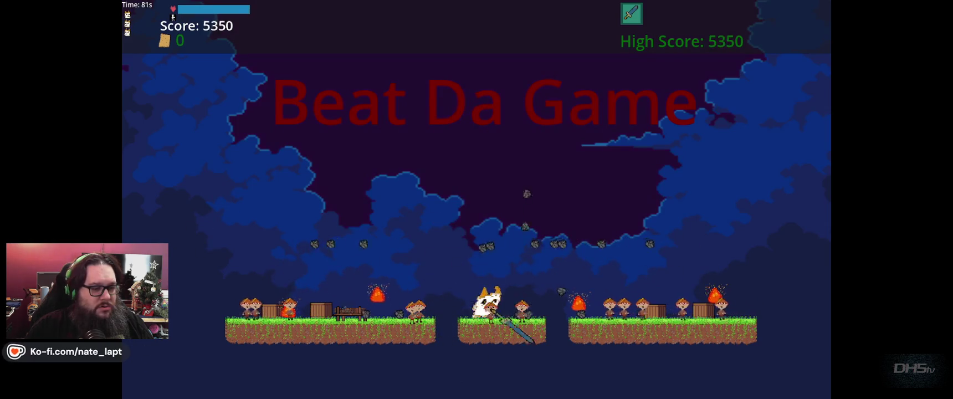
key(Escape)
key(Down)
key(Return)
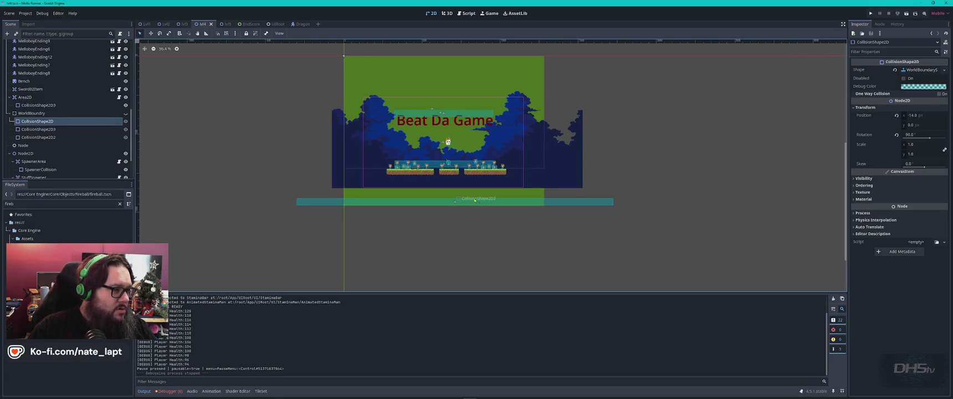
- Hide the three world boundary collision shapes, save lvl4, and run the game again
click(126, 120)
click(126, 130)
click(126, 138)
key(ctrl+s)
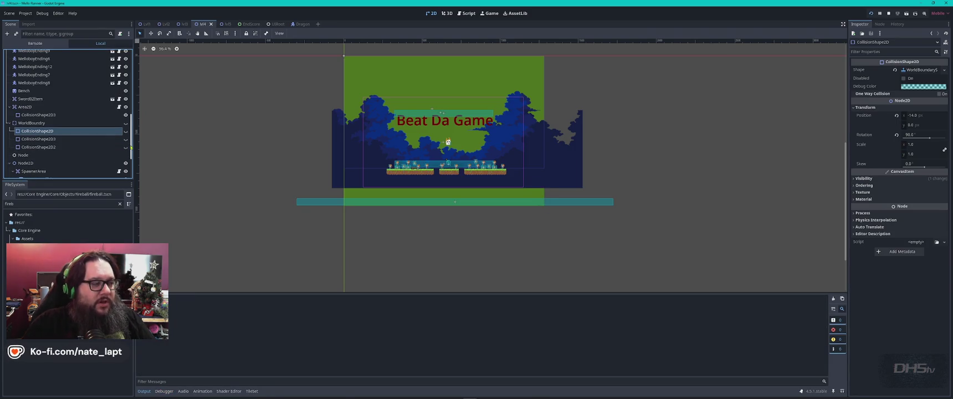
key(F5)
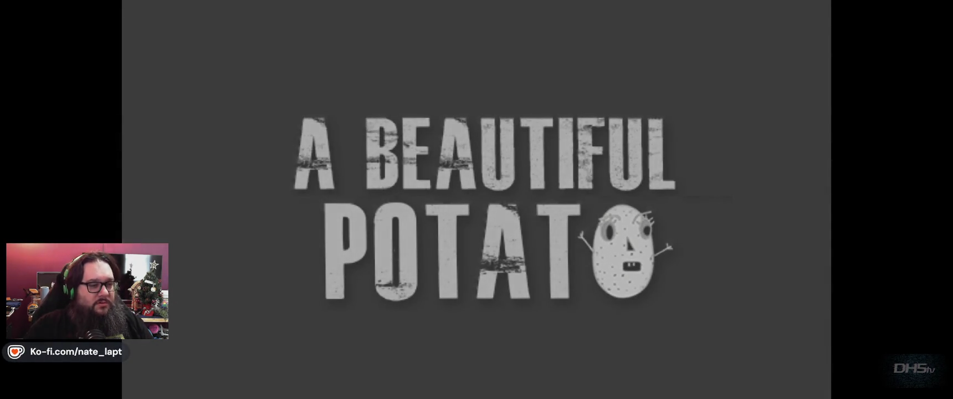
- Play the relaunched level briefly, quit back to the editor, and select the WorldBoundry node
key(Return)
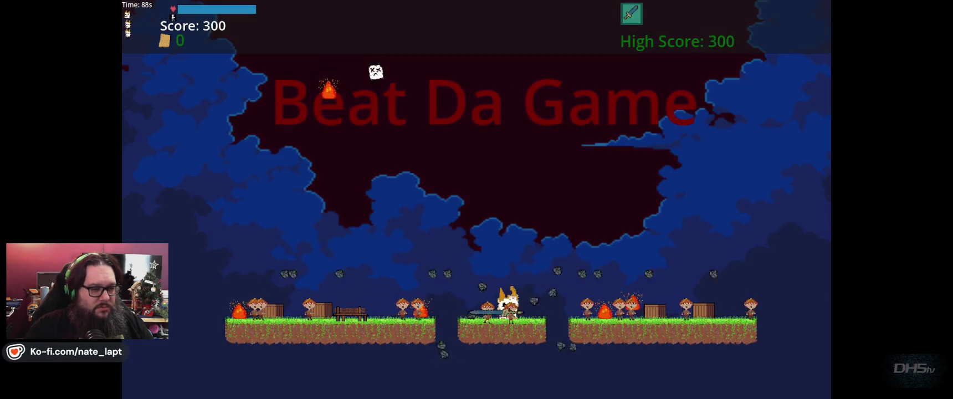
key(Right)
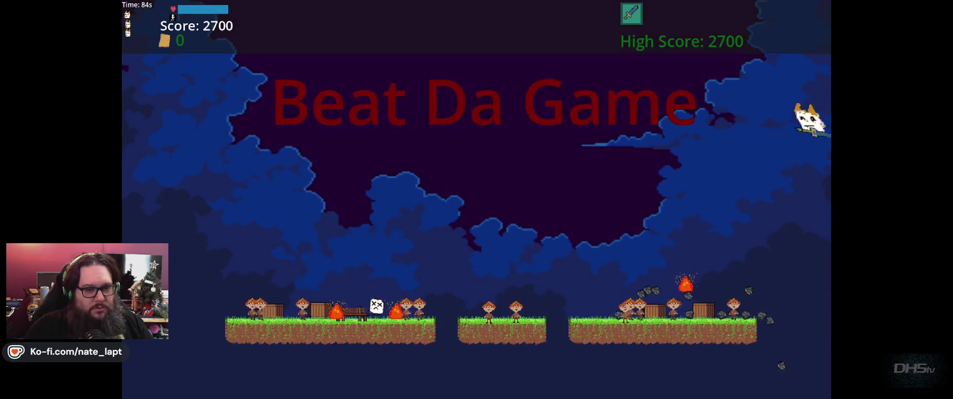
key(Escape)
key(Return)
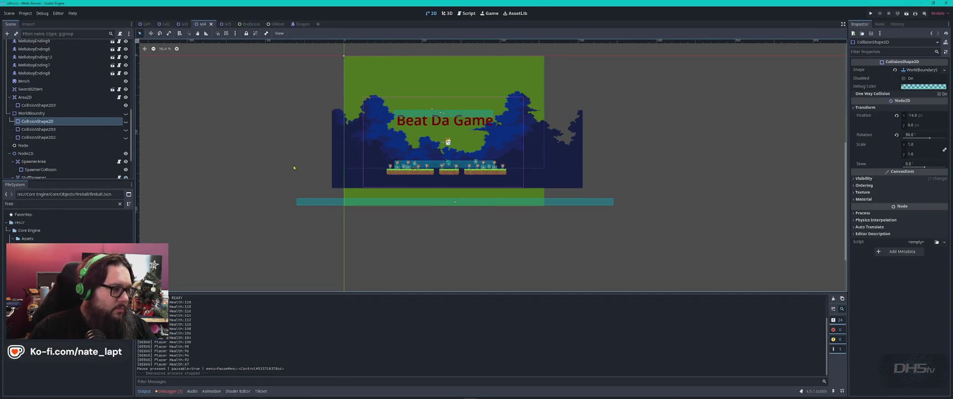
click(38, 113)
- Change WorldBoundry's node type from StaticBody2D to Node2D, then save and run the game
right_click(38, 113)
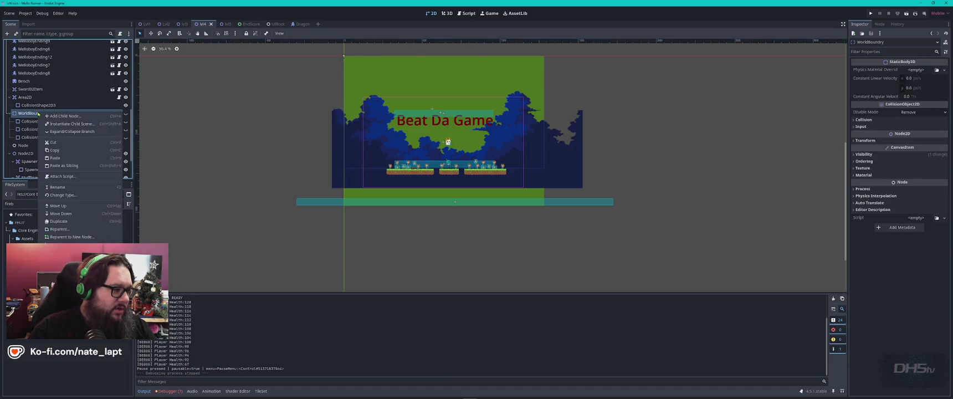
click(63, 195)
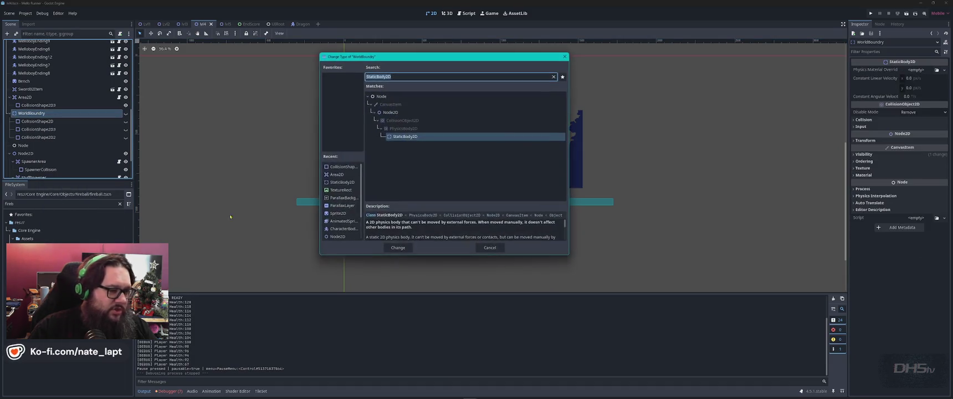
click(397, 112)
click(398, 248)
key(F5)
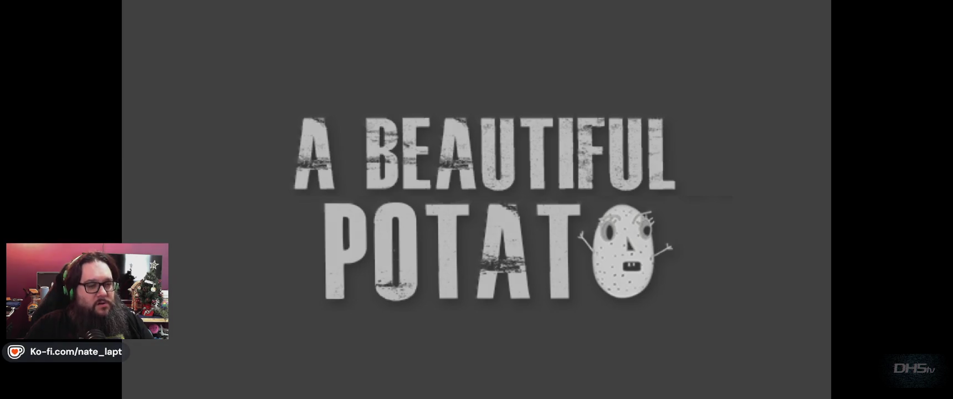
- Start the level from the main menu, then pause and exit back to the editor
key(Return)
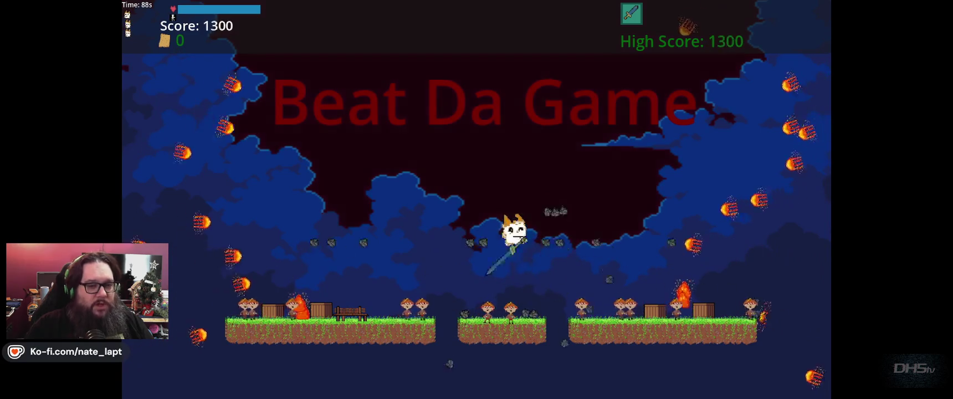
key(Escape)
key(Down)
key(Return)
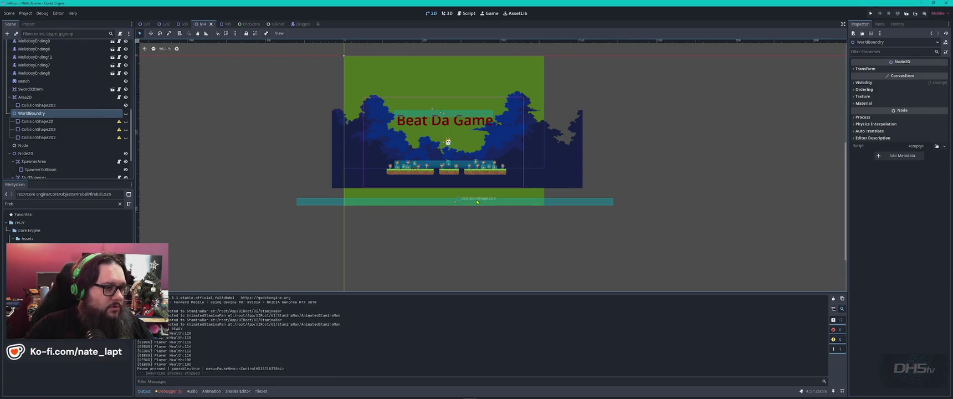
- Search Dragon.gd for 'is_' and step through its matches
click(466, 14)
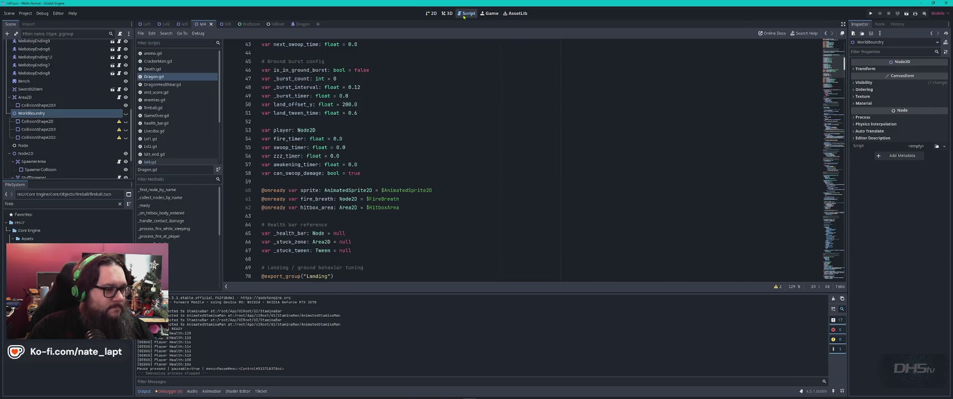
click(434, 139)
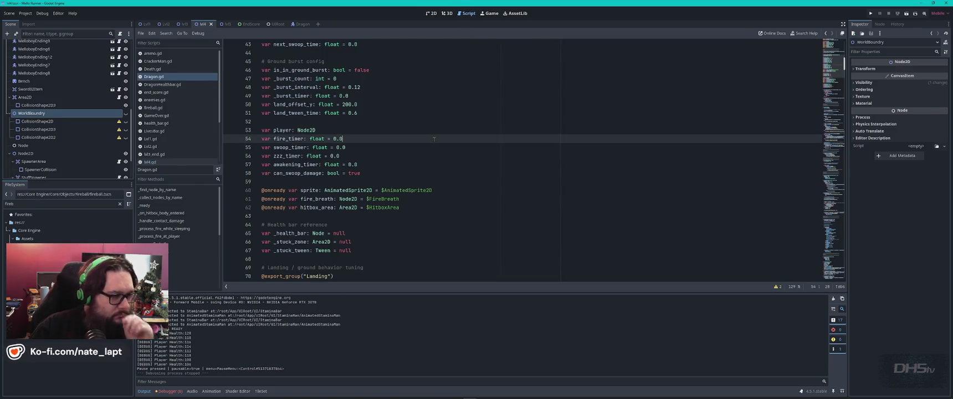
key(ctrl+f)
text(is_)
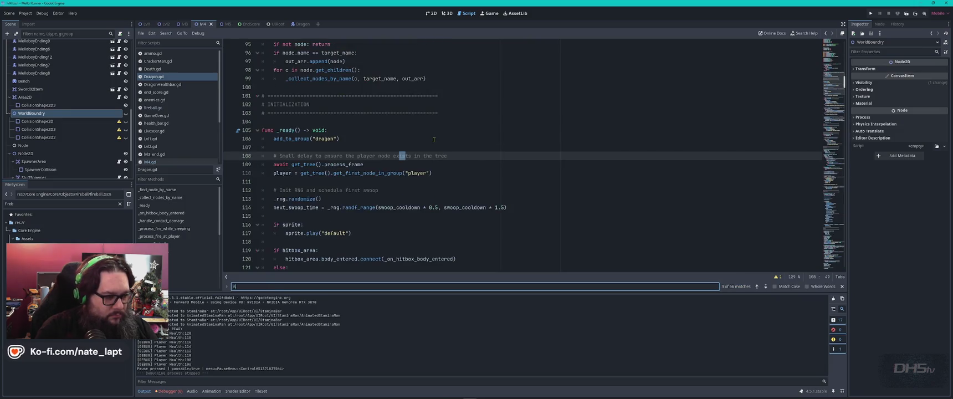
key(Return)
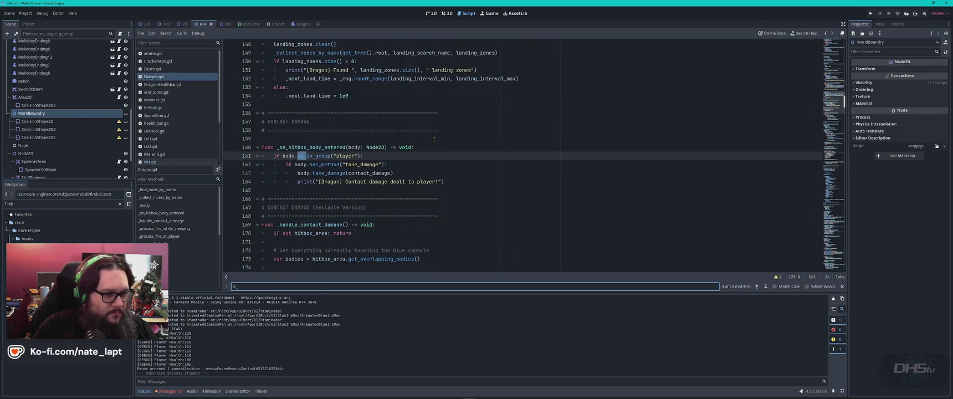
key(Return)
key(Return)
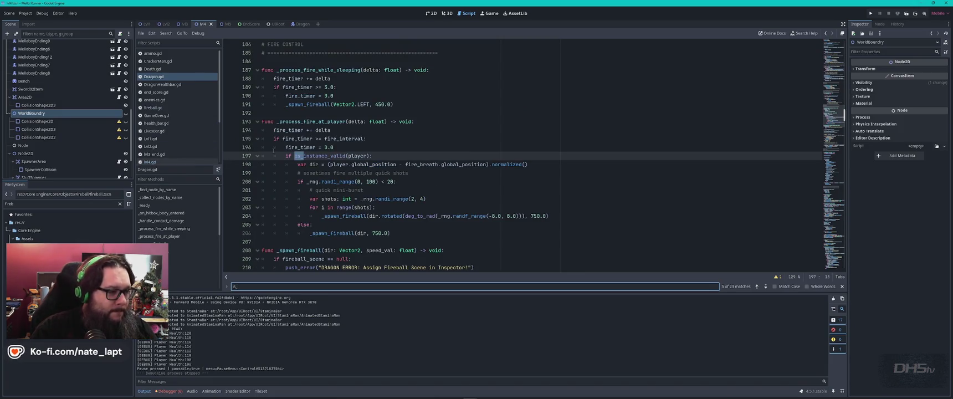
key(Return)
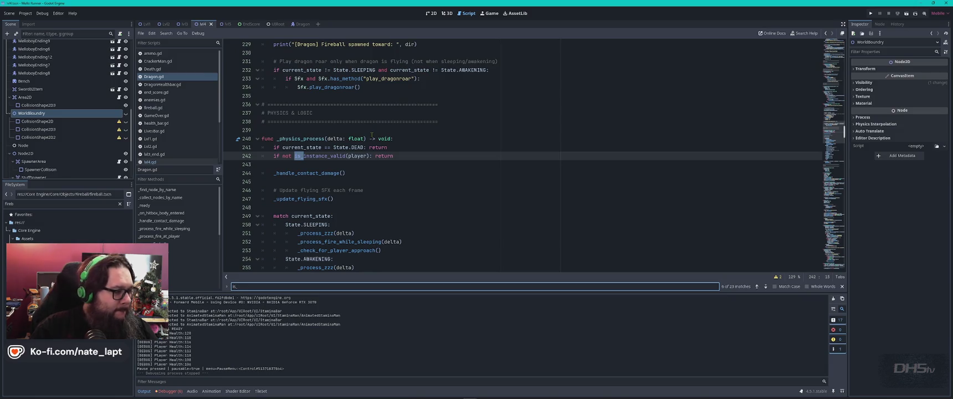
- Repeat the 'is_' search in lvl5.gd, cycling its two matches, then open fireball.gd
scroll(178, 111, down, 1)
click(151, 156)
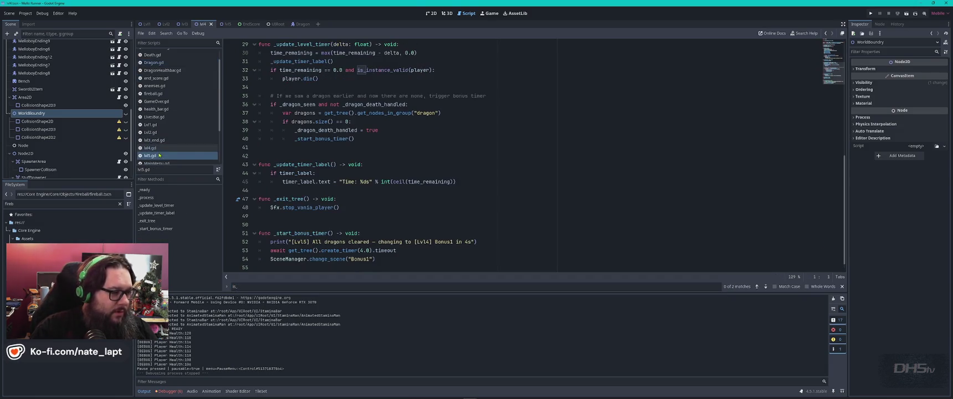
key(ctrl+f)
key(Return)
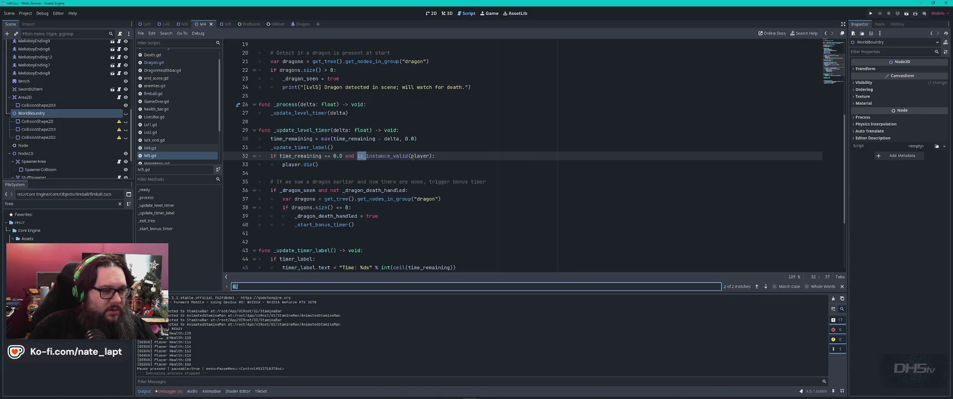
key(Return)
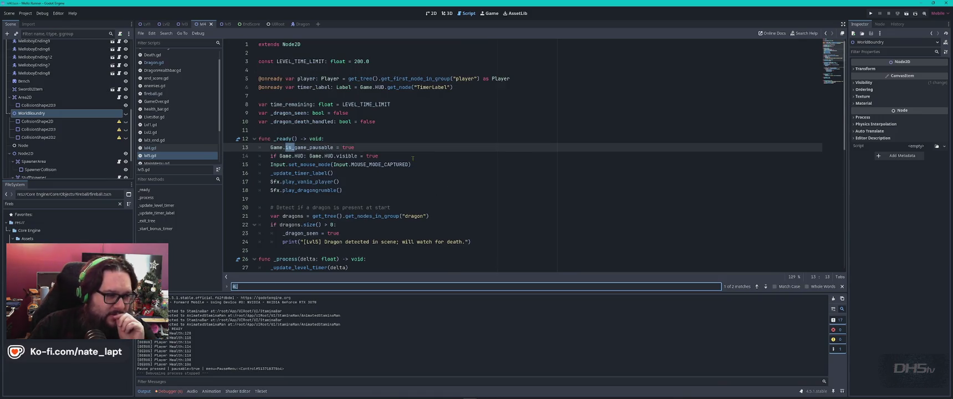
key(Return)
key(Return)
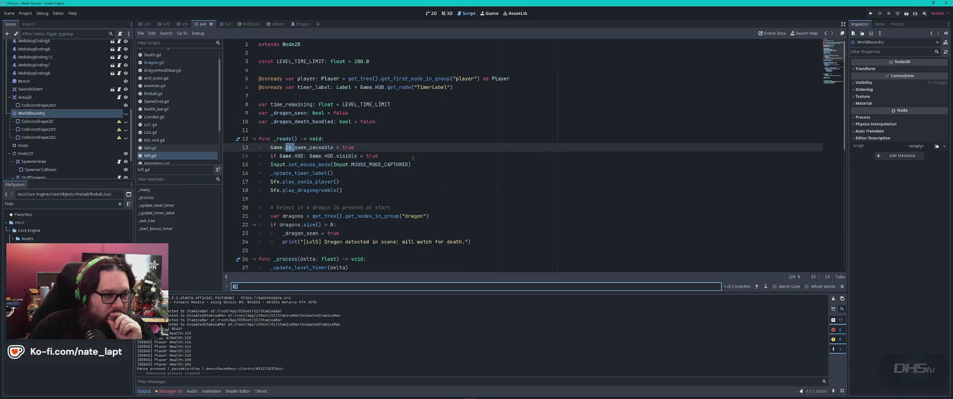
scroll(413, 158, down, 7)
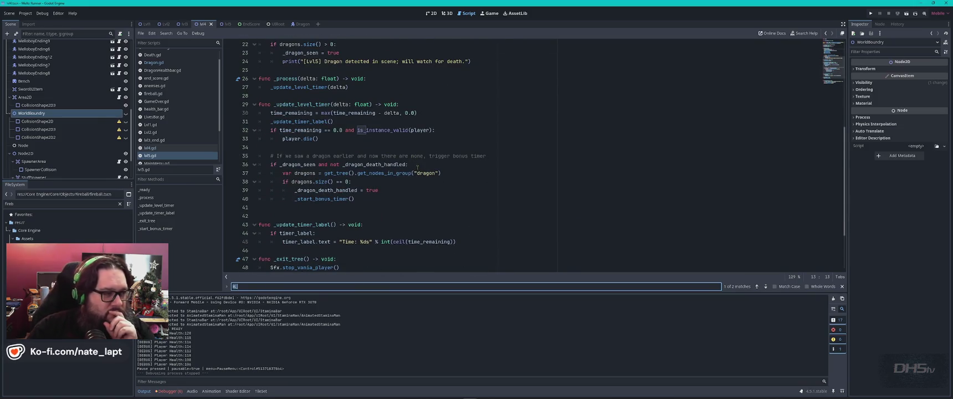
click(173, 94)
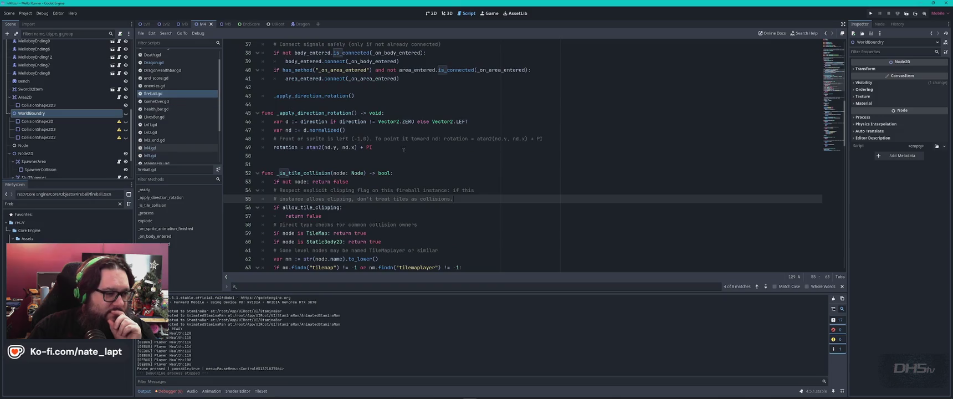
- Find every use of _is_tile_collision in fireball.gd, wrapping back to its definition
double_click(302, 173)
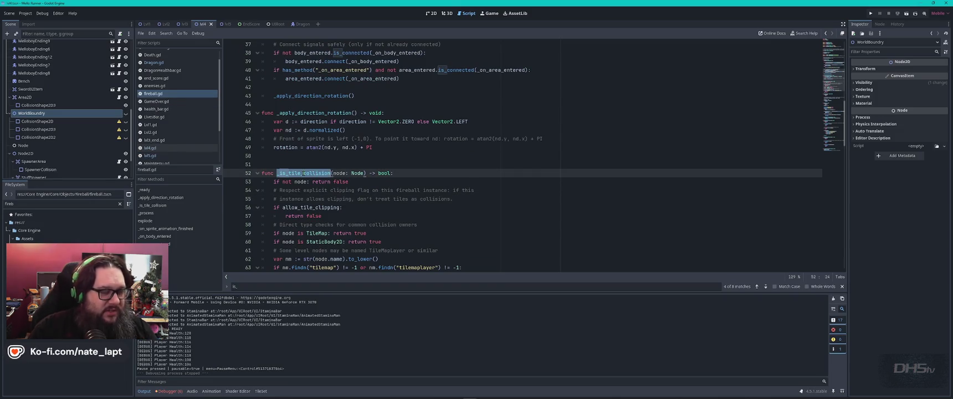
key(ctrl+f)
key(Return)
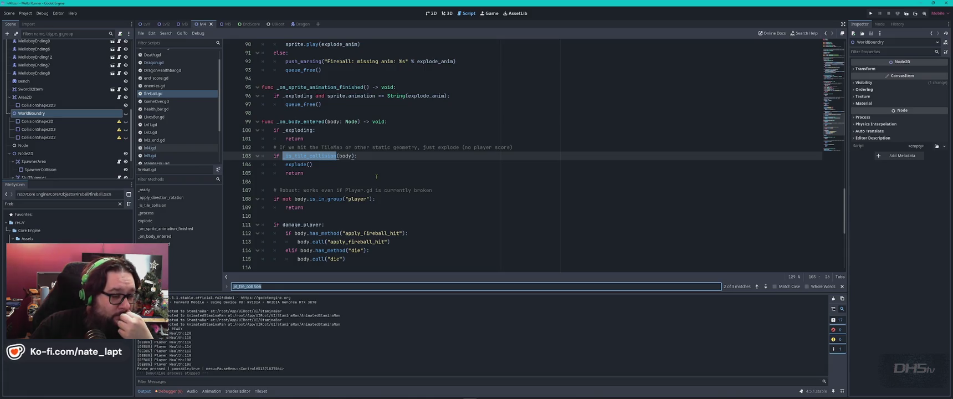
key(Return)
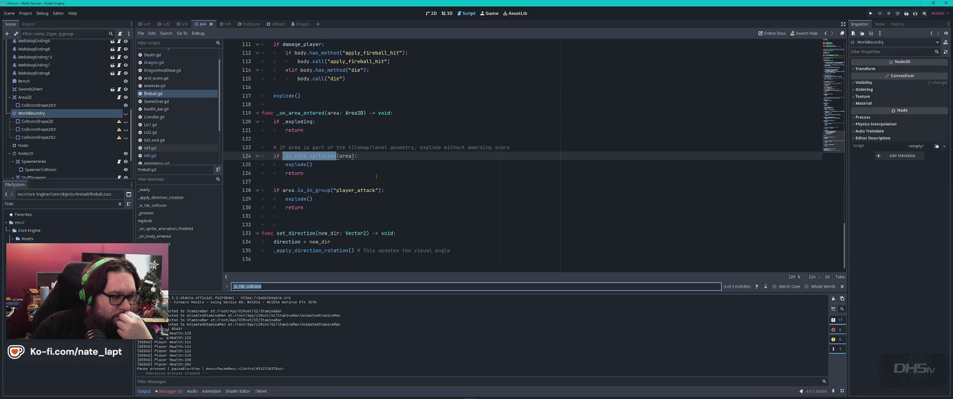
key(Return)
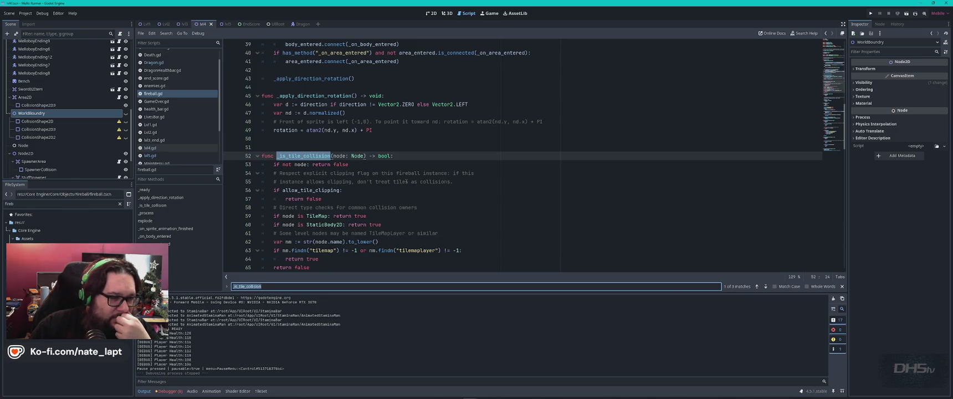
- Review fireball.gd's clipping comment and allow_tile_clipping flag, then search Dragon.gd for 'clipping'
click(483, 174)
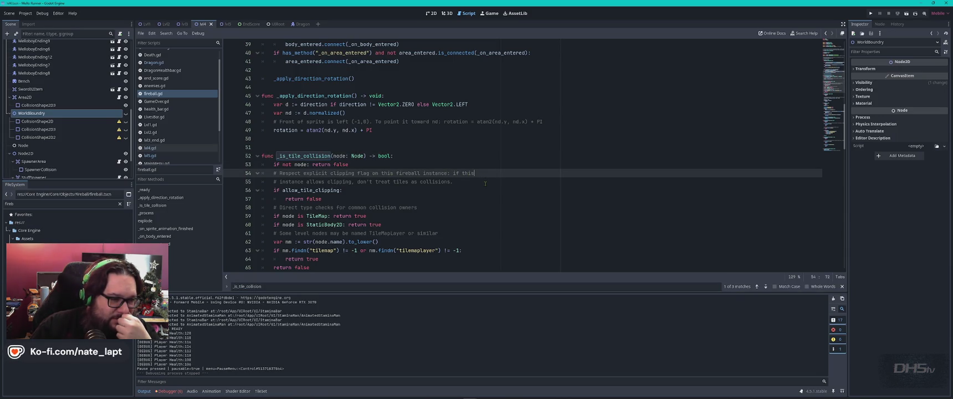
scroll(486, 183, down, 1)
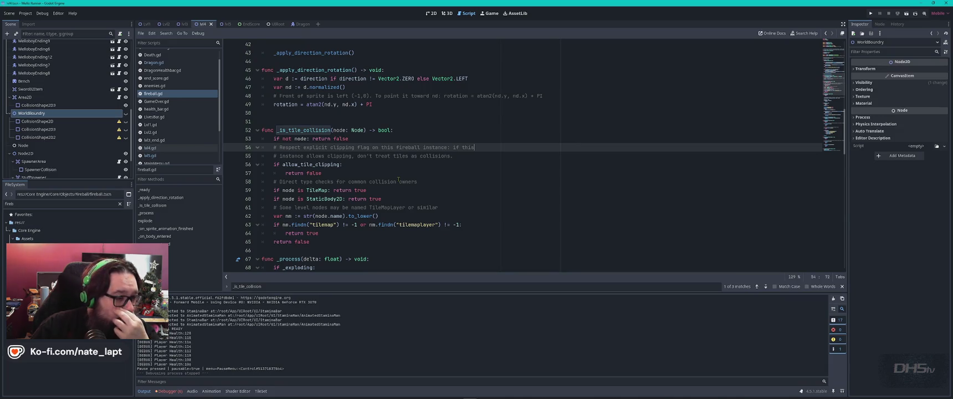
scroll(398, 180, down, 1)
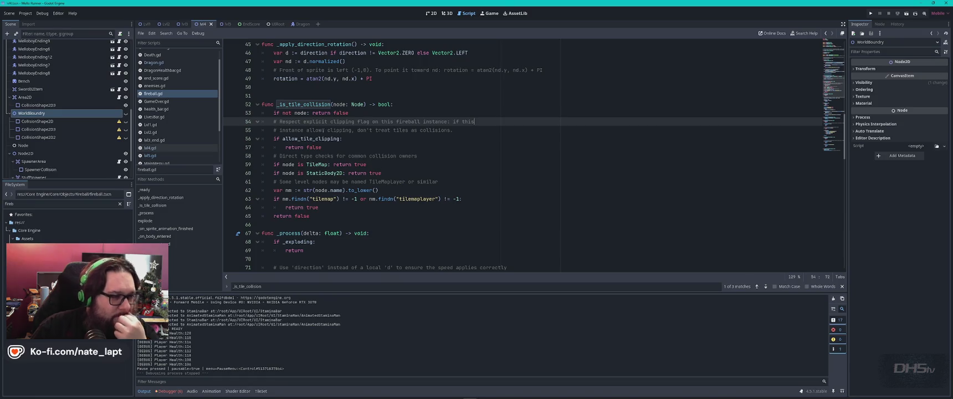
double_click(315, 140)
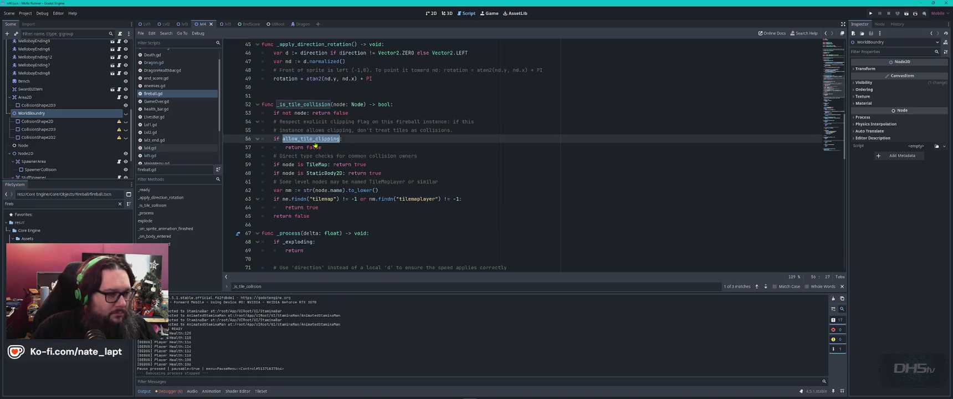
click(159, 63)
key(ctrl+f)
text(clipping)
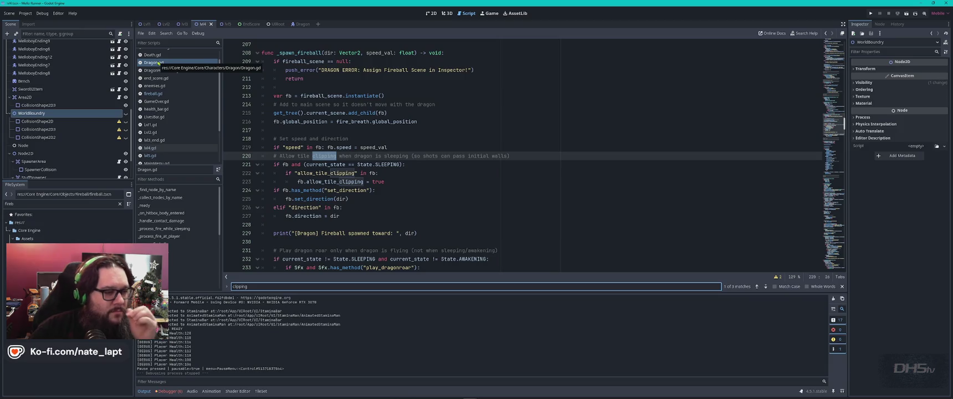
- Step through Dragon.gd's 'clipping' matches, then search lvl5.gd and lvl4.gd for clipping
key(Return)
key(Return)
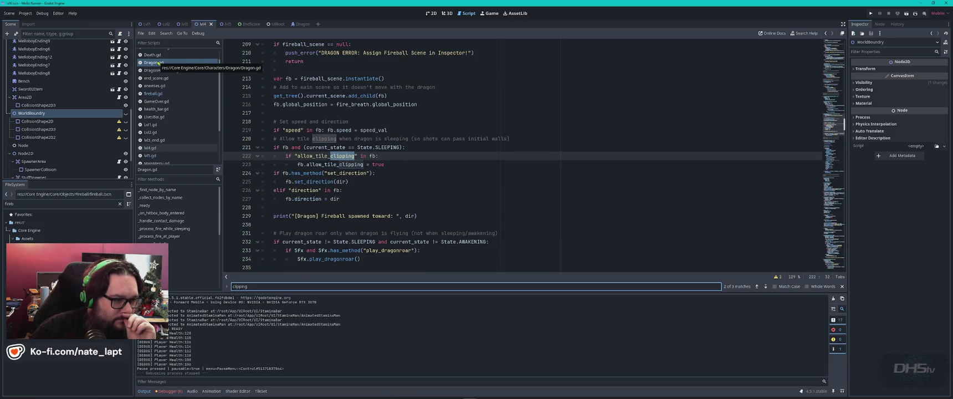
key(Return)
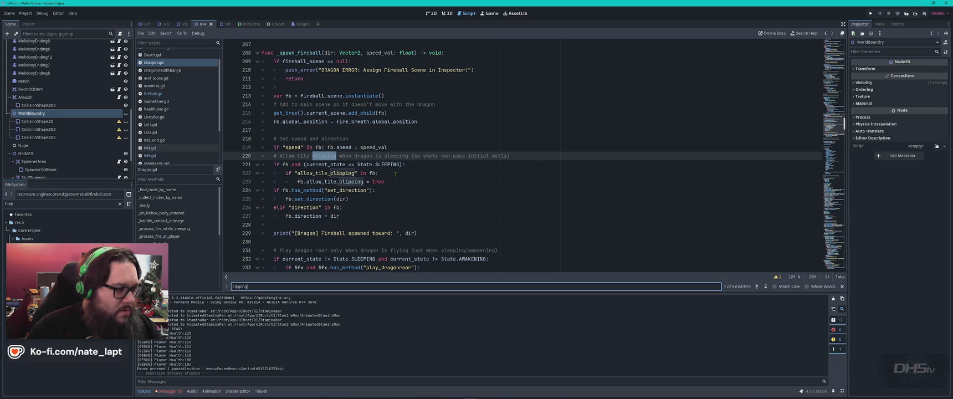
click(164, 155)
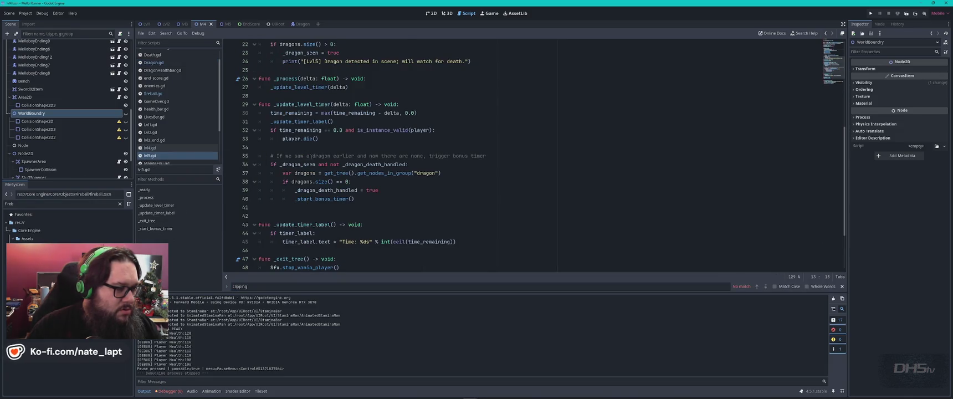
key(ctrl+f)
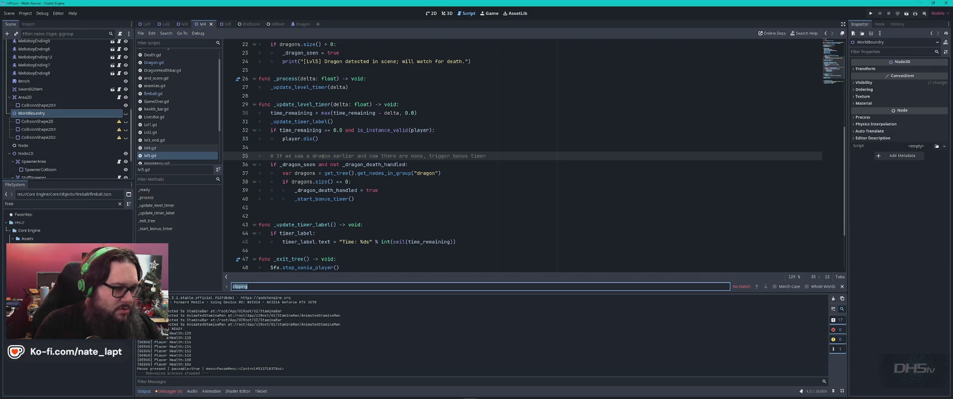
key(Escape)
click(162, 148)
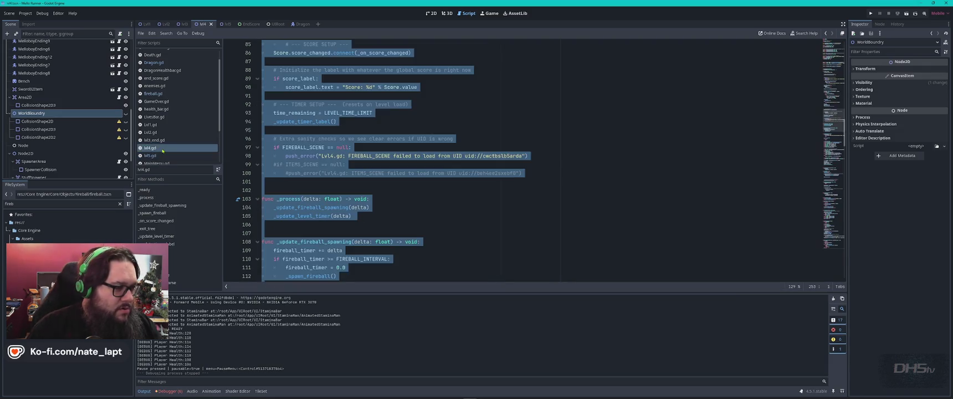
key(ctrl+f)
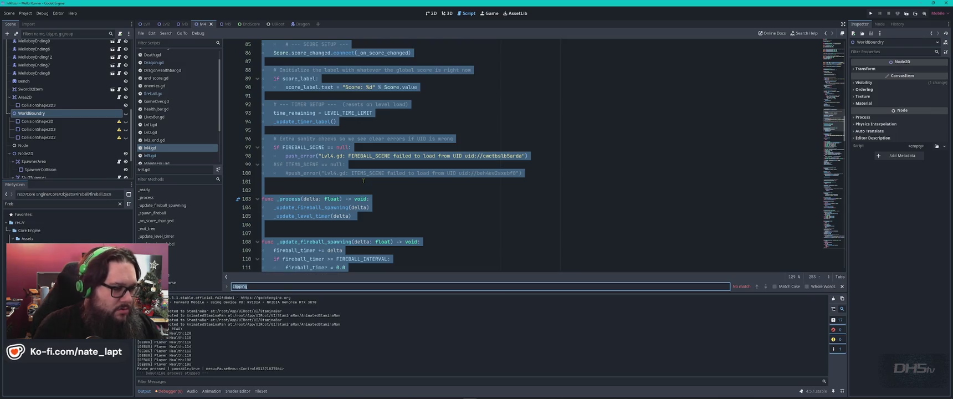
key(Escape)
- Back in Dragon.gd, select 'allow_tile_clipping = true' on line 223, then open lvl5.gd
click(199, 63)
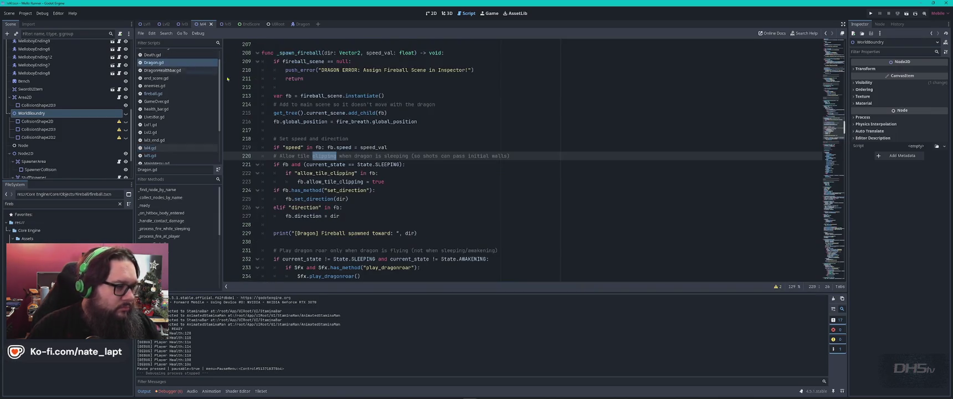
key(ctrl+f)
key(Escape)
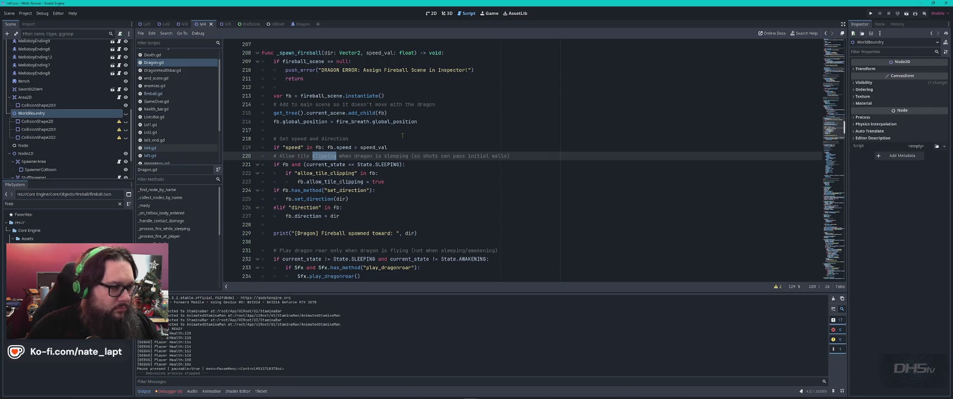
scroll(403, 178, down, 3)
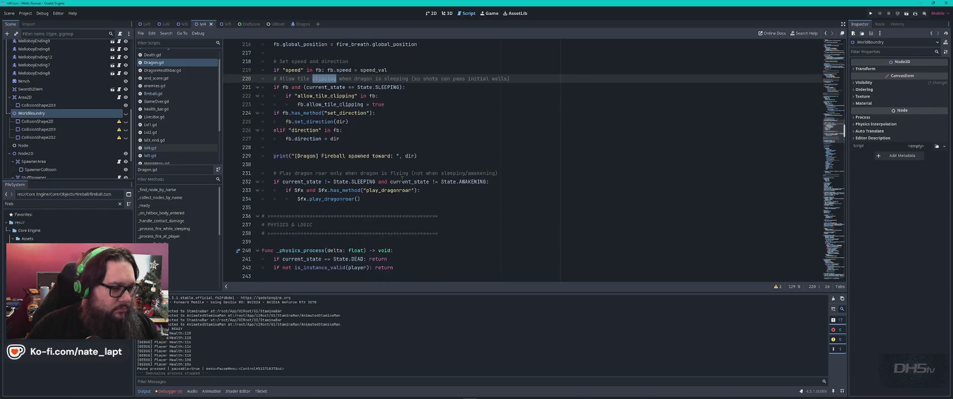
click(345, 207)
scroll(345, 209, up, 3)
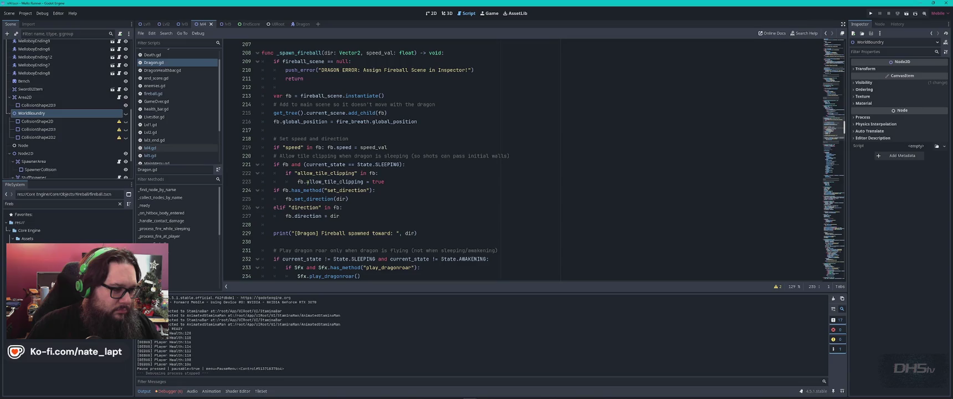
drag(307, 181, 384, 182)
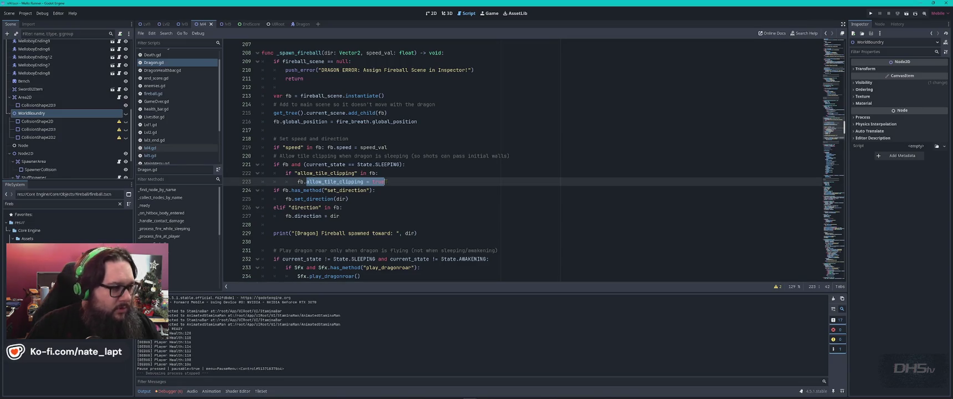
click(187, 158)
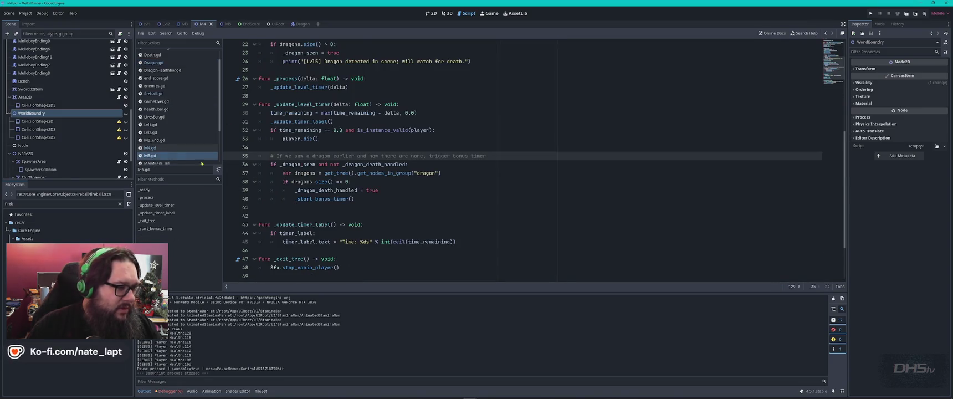
- Declare var _allow_tile_clipping = true on line 11 of lvl5.gd and save the script
key(ctrl+Home)
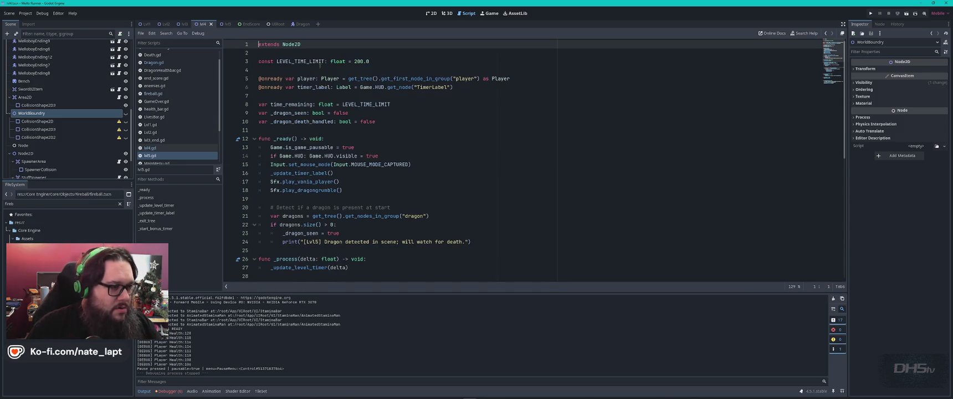
click(344, 130)
text(var allow_tile_clipping = true)
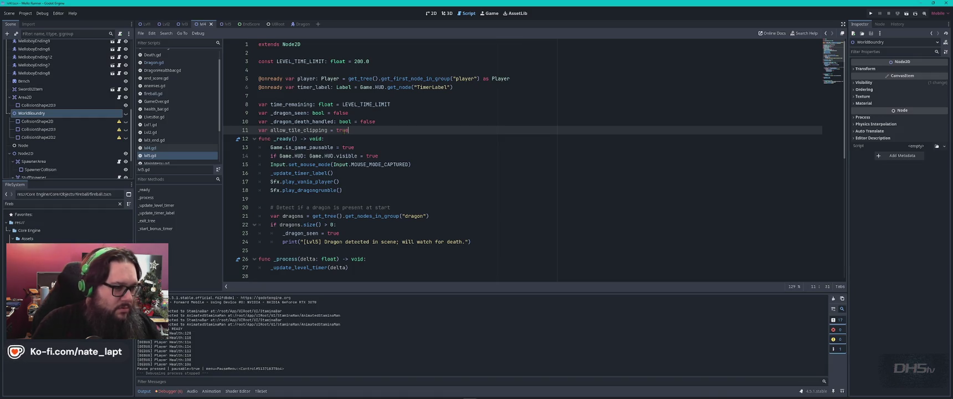
text(_)
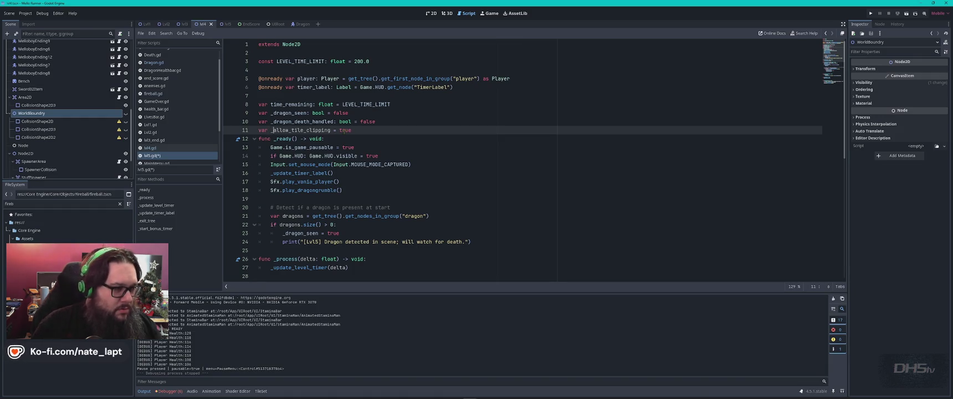
click(376, 131)
key(Return)
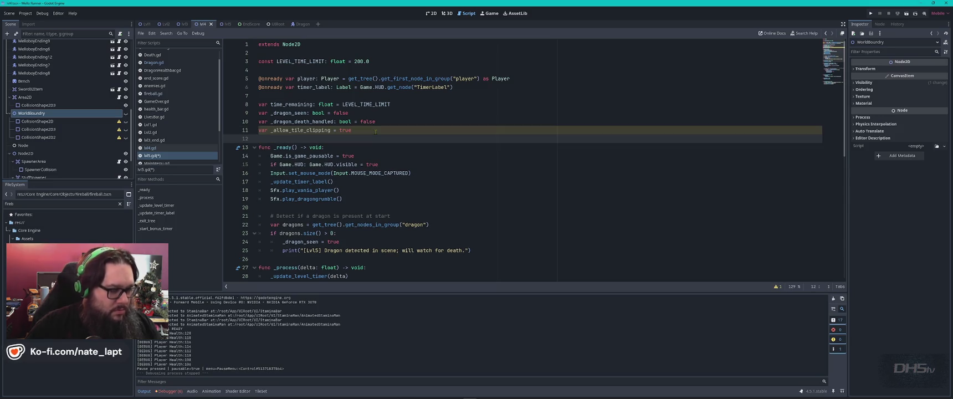
key(ctrl+s)
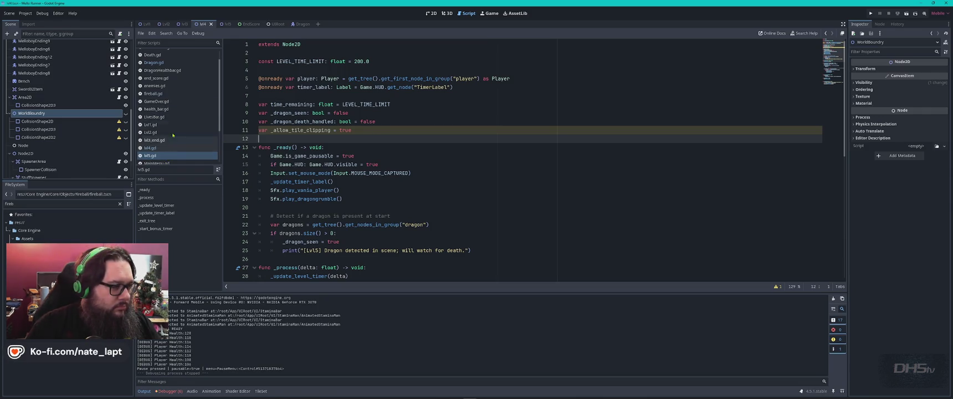
- Open fireball.gd, then switch to the Gemini browser window
click(153, 94)
key(super+Tab)
key(Right)
key(Return)
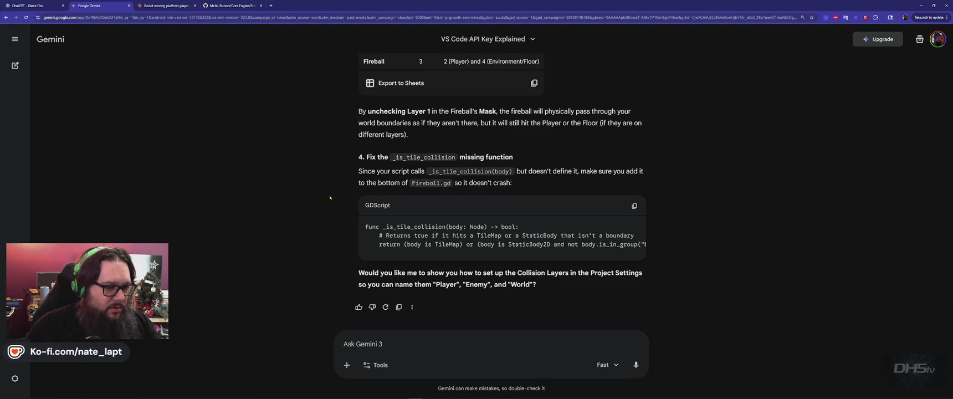
- Scroll back through Gemini's earlier fireball answers, expand and collapse a previous question, then return to Godot
scroll(342, 217, up, 10)
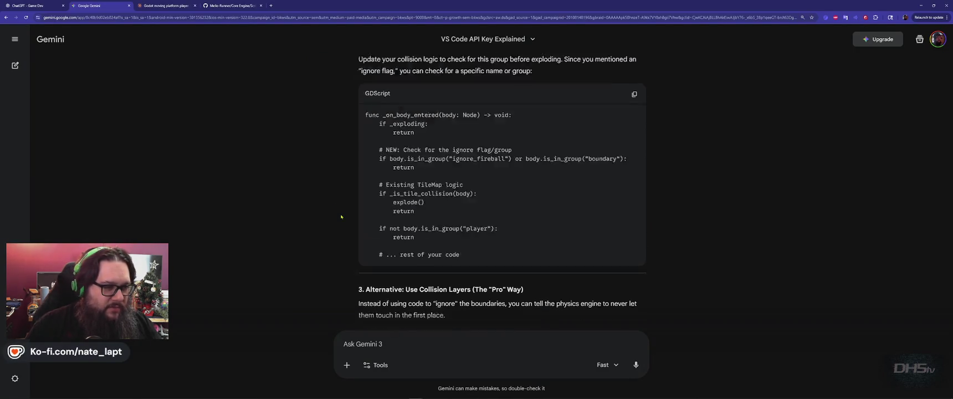
scroll(341, 216, up, 15)
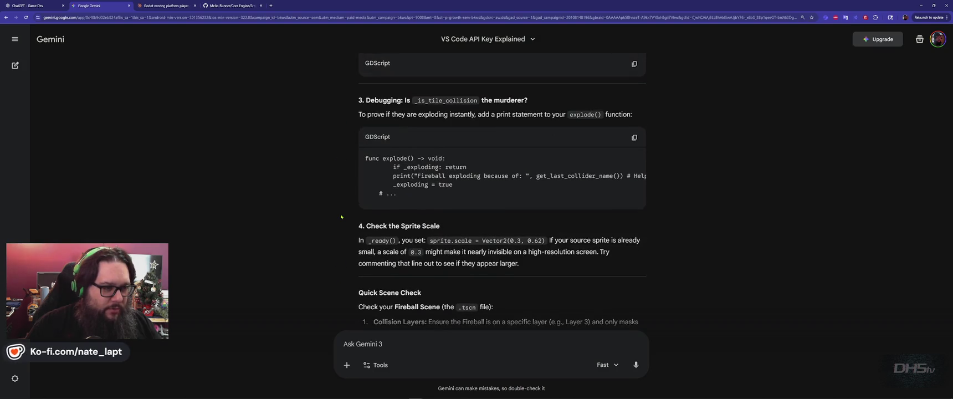
scroll(342, 216, up, 5)
scroll(341, 217, up, 3)
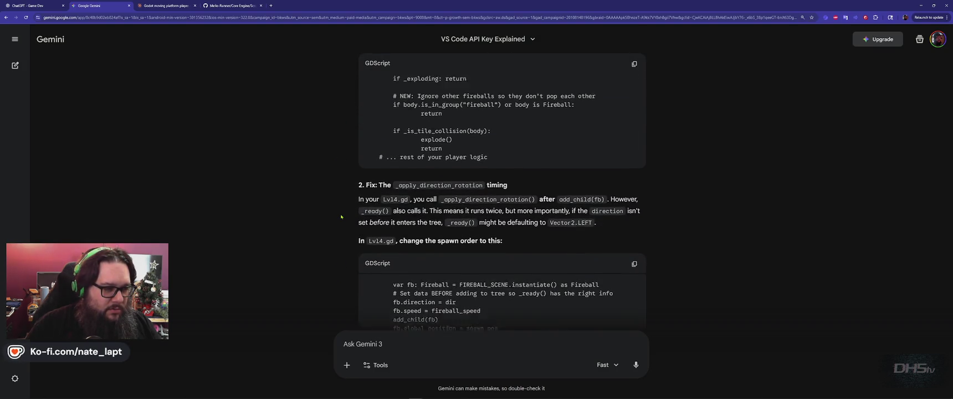
scroll(341, 217, down, 4)
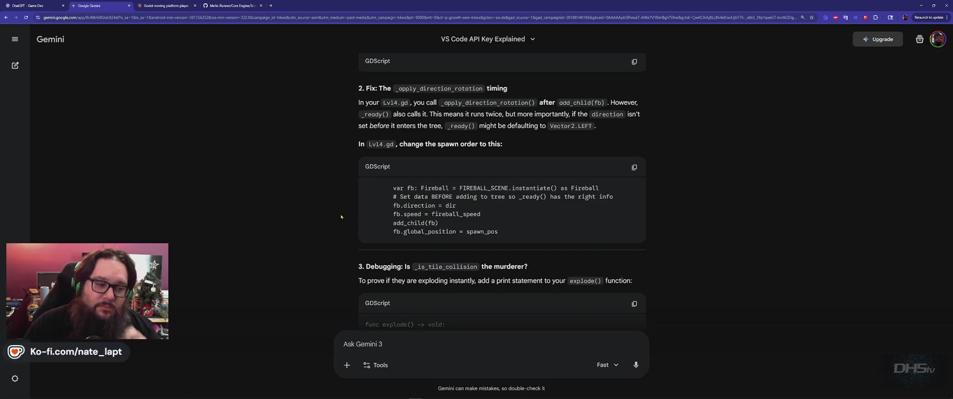
scroll(341, 216, down, 4)
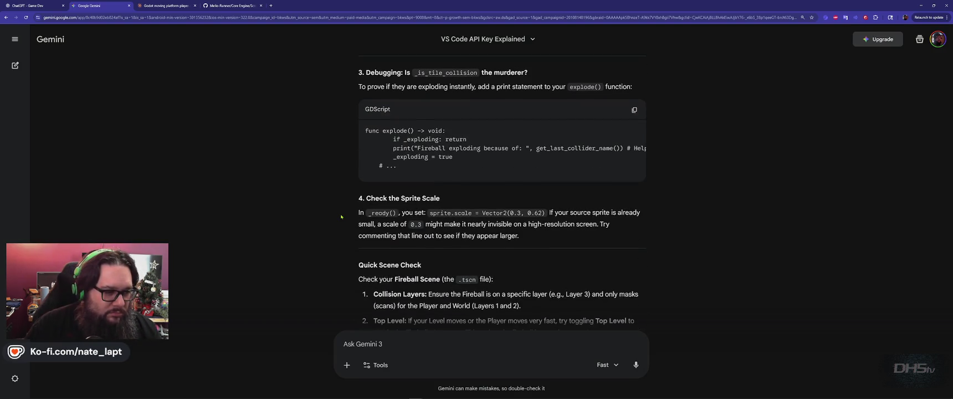
scroll(341, 216, up, 15)
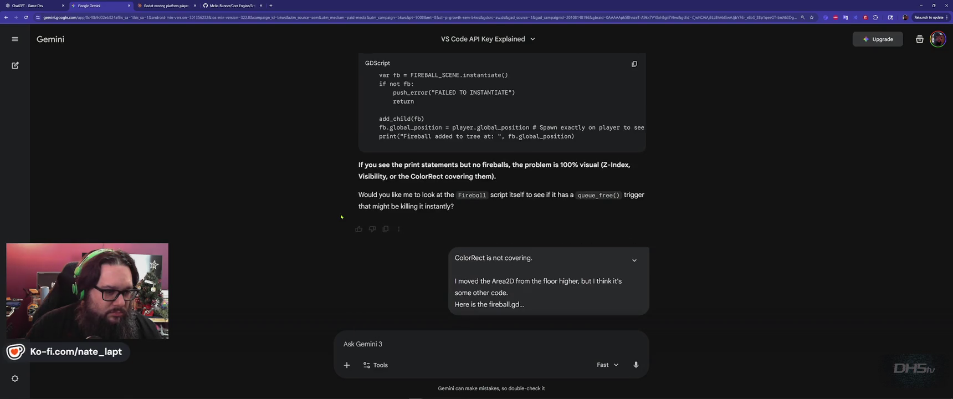
scroll(341, 217, up, 5)
scroll(341, 217, up, 5)
scroll(341, 217, up, 5)
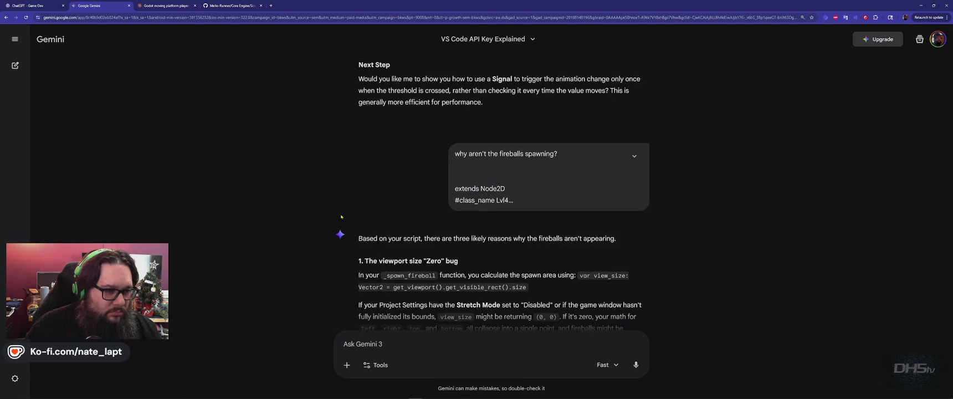
click(634, 157)
click(634, 158)
scroll(533, 208, down, 4)
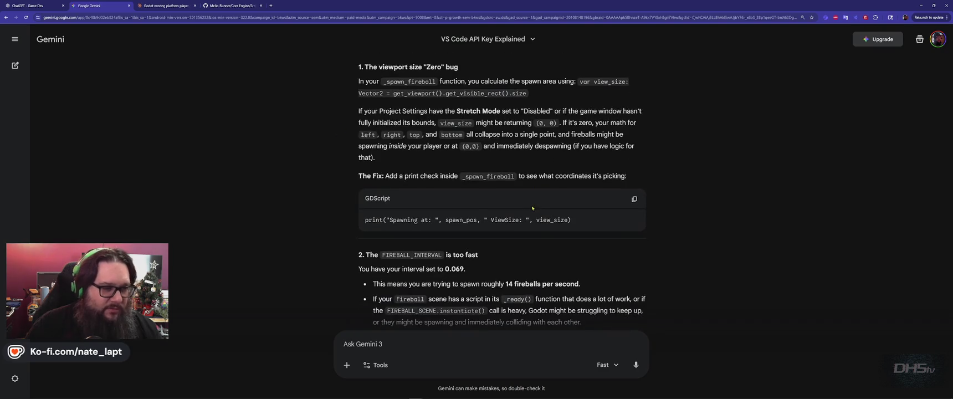
scroll(526, 201, down, 10)
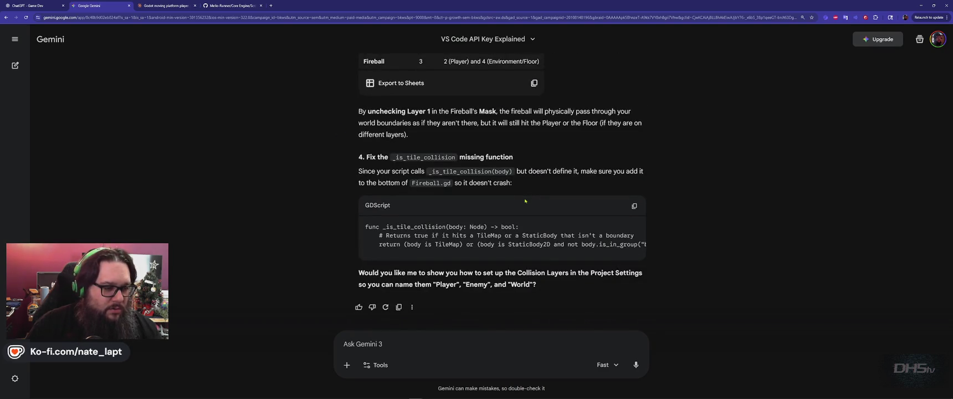
key(alt+Tab)
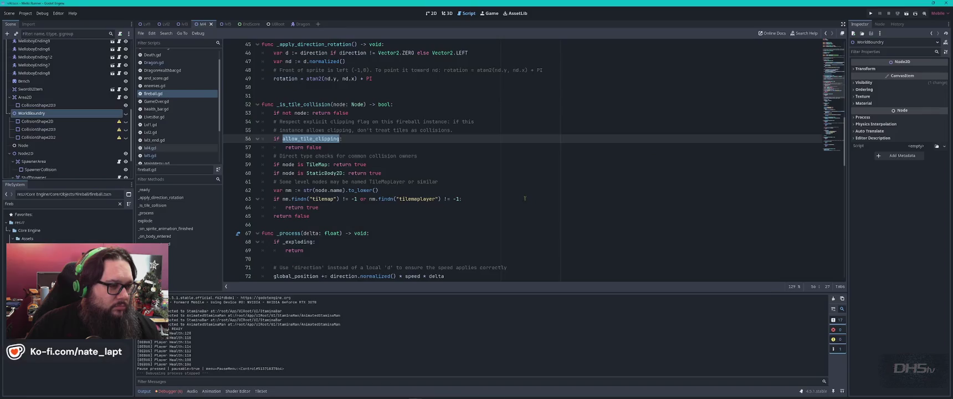
- Paste the full fireball.gd script into the Gemini prompt and start a new line
click(515, 185)
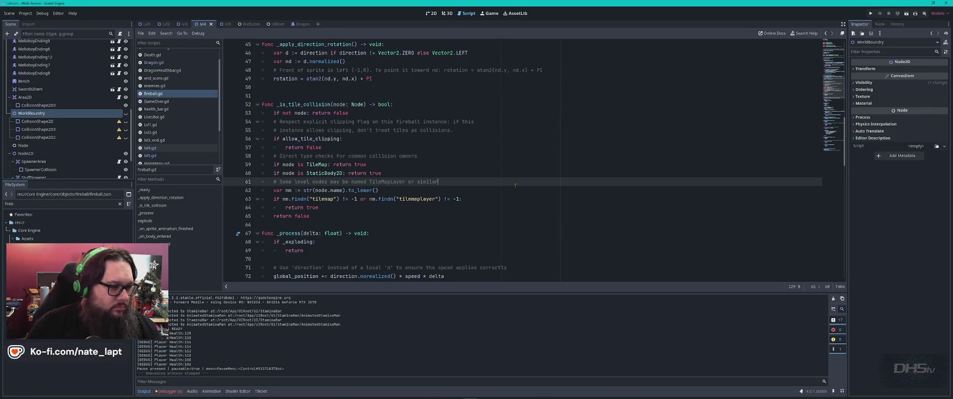
key(ctrl+a)
key(alt+Tab)
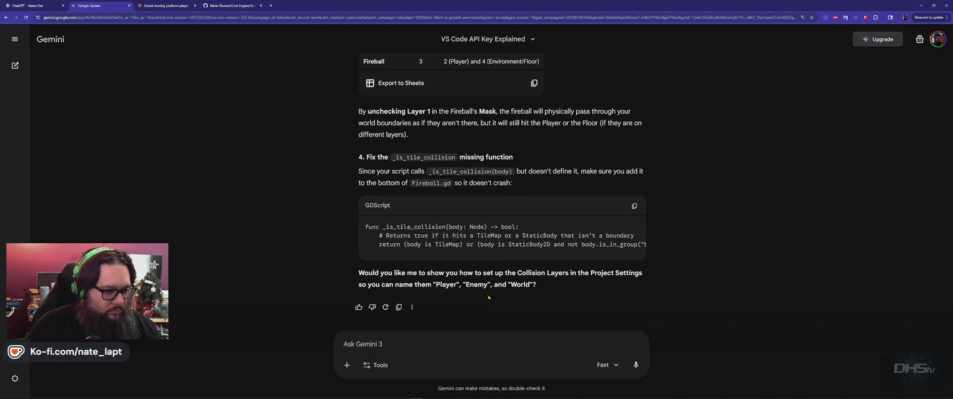
key(ctrl+v)
scroll(424, 327, up, 10)
scroll(397, 302, up, 10)
scroll(419, 291, down, 20)
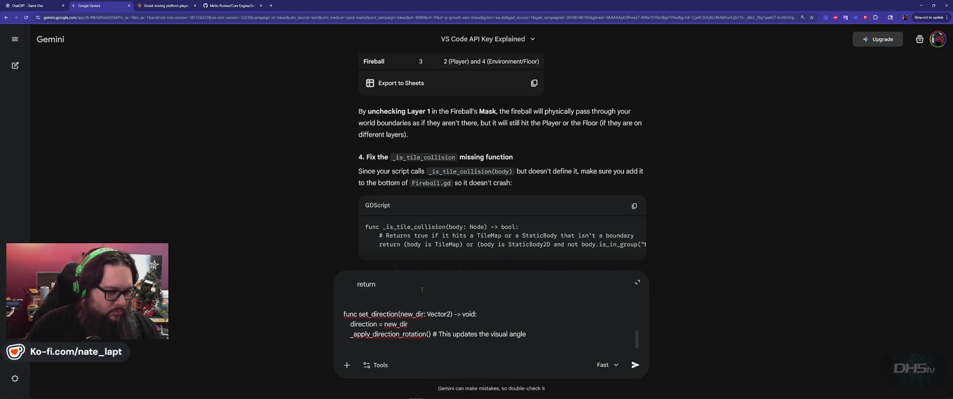
key(shift+Return)
key(shift+Return)
- Write the request 'Add allow_tile_clipping to lvl4', pasting the variable name from fireball.gd
text(A)
key(alt+Tab)
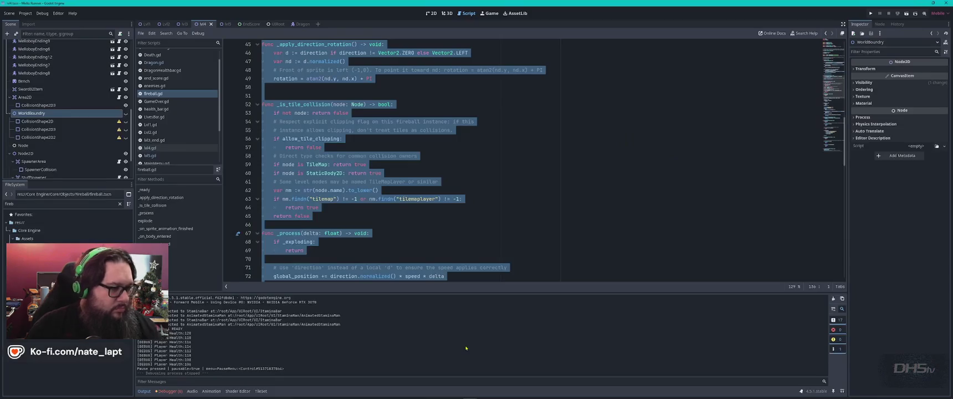
click(331, 156)
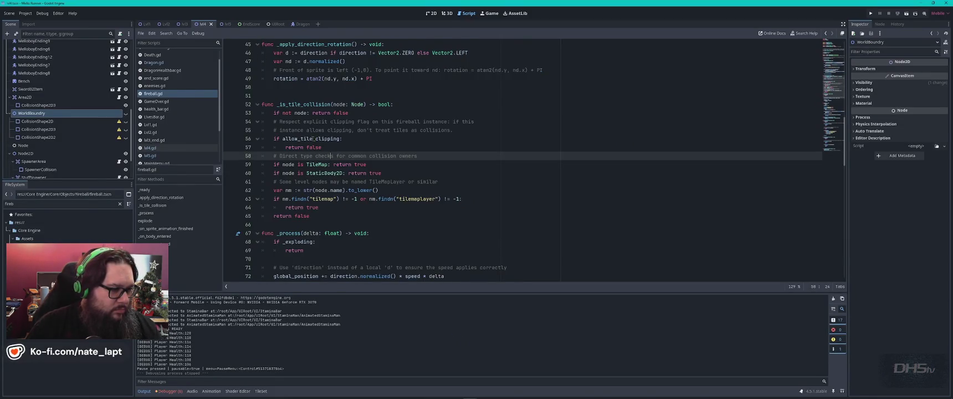
double_click(312, 139)
key(ctrl+c)
key(alt+Tab)
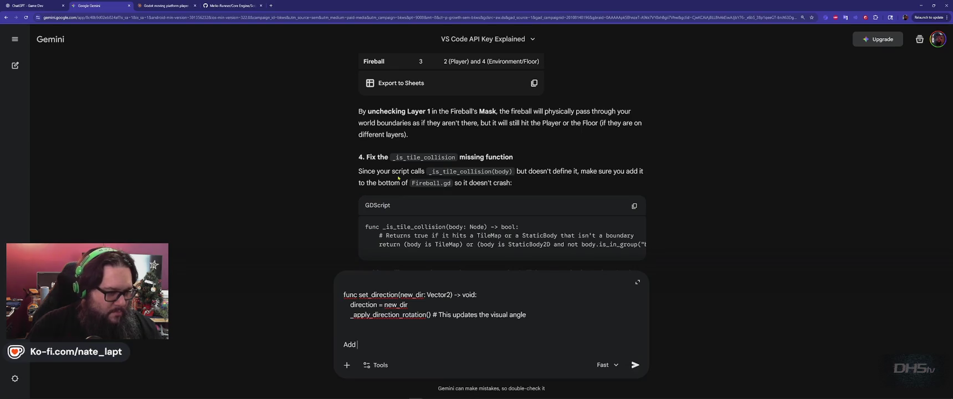
key(ctrl+v)
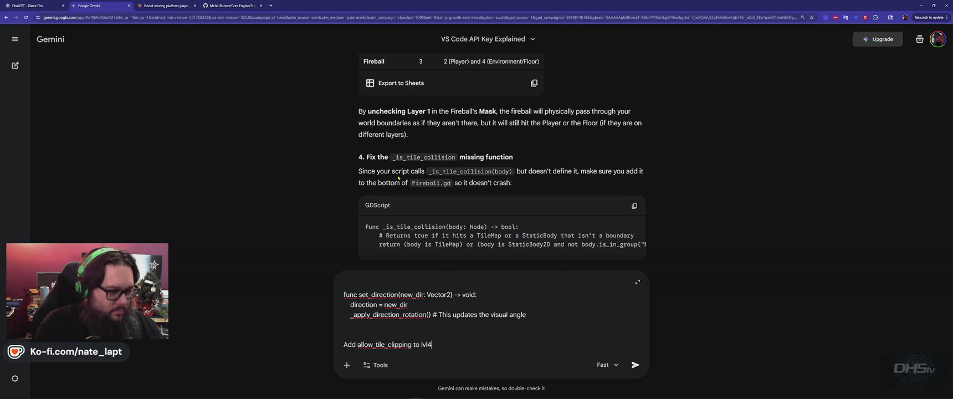
key(shift+Return)
key(shift+Return)
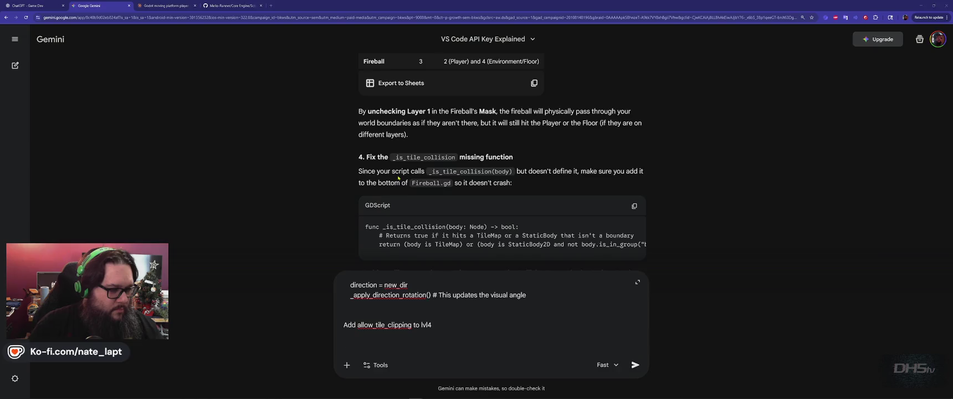
- Paste the lvl4.gd script below the request and send the message to Gemini
key(alt+Tab)
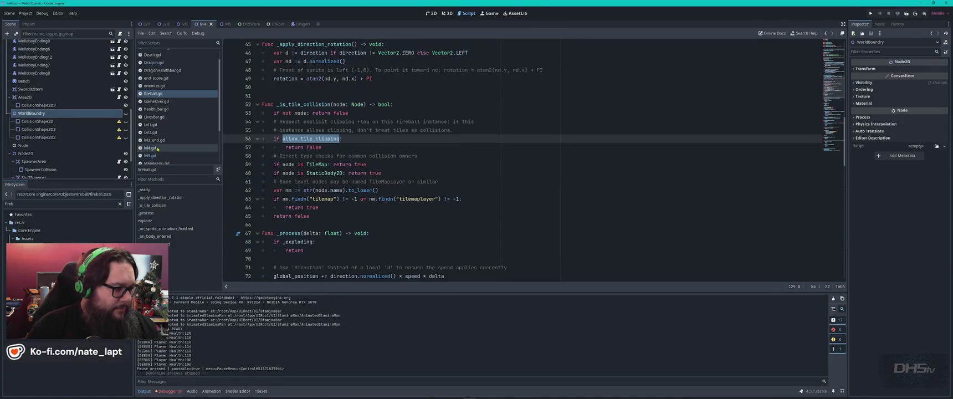
click(157, 149)
key(alt+Tab)
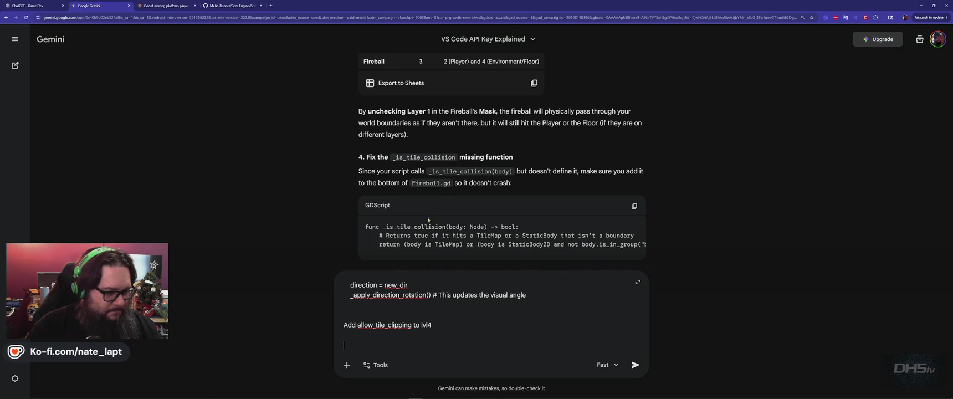
key(ctrl+v)
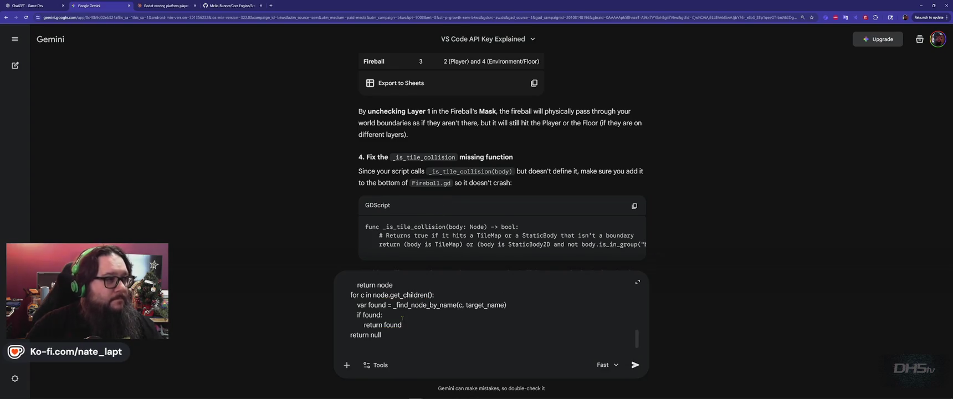
key(Return)
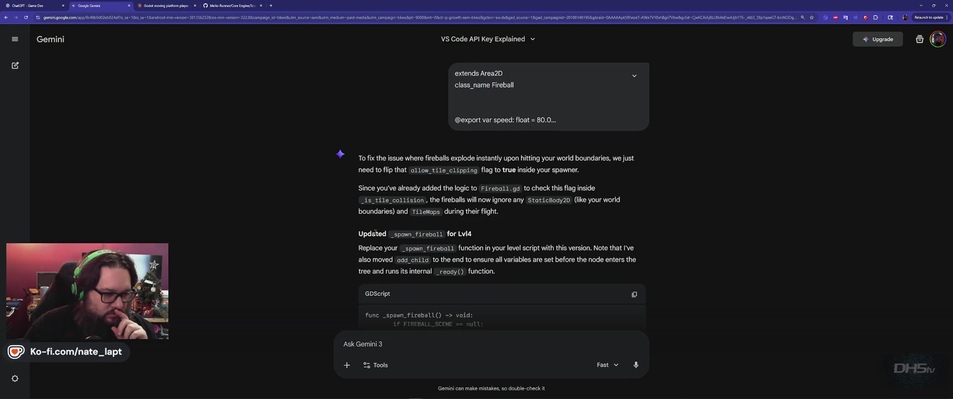
- Copy Gemini's updated _spawn_fireball code, which sets allow_tile_clipping to true, to the clipboard
scroll(376, 233, down, 3)
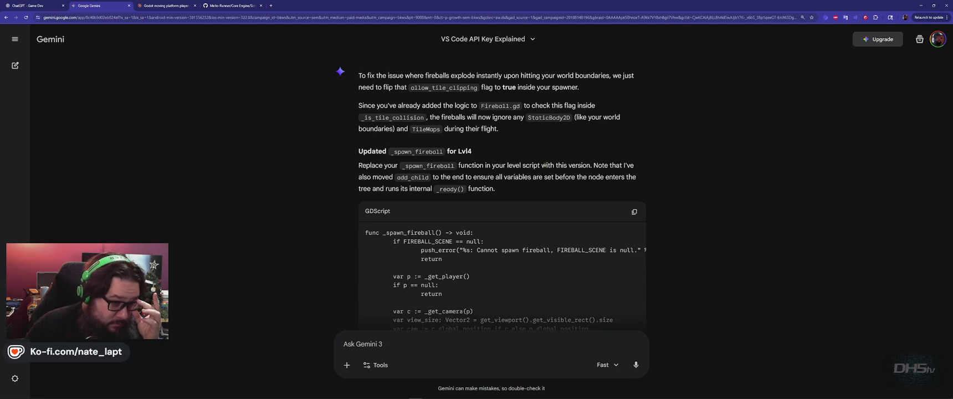
scroll(545, 165, down, 5)
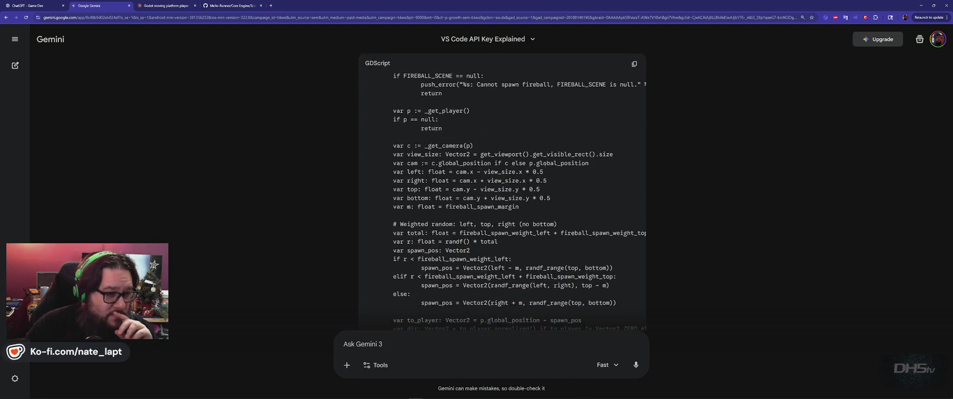
scroll(545, 164, down, 4)
scroll(545, 164, up, 8)
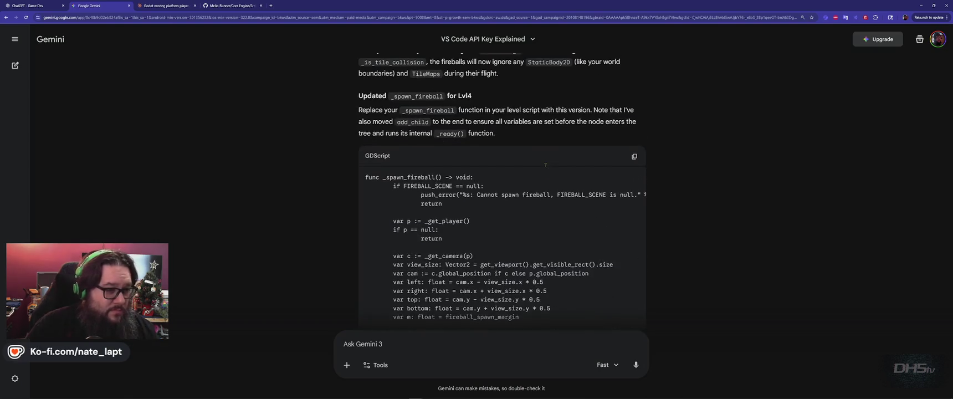
click(634, 156)
- Back in Godot, search lvl4.gd for 'fireball' to locate func _spawn_fireball
key(alt+Tab)
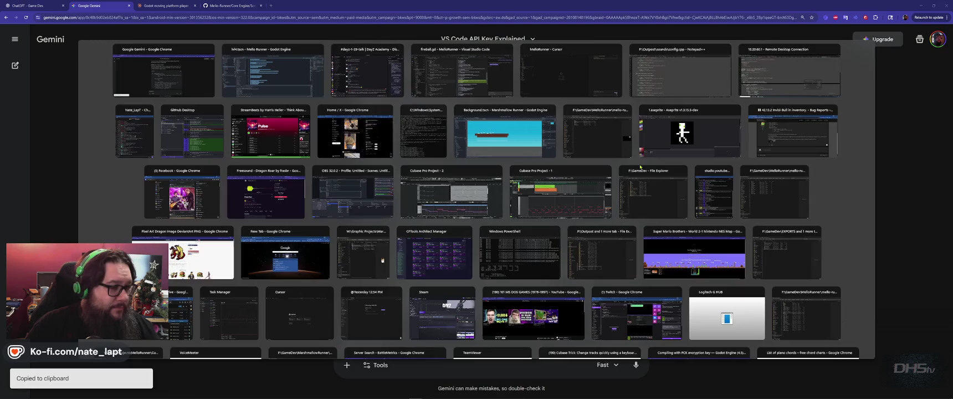
key(ctrl+v)
key(ctrl+f)
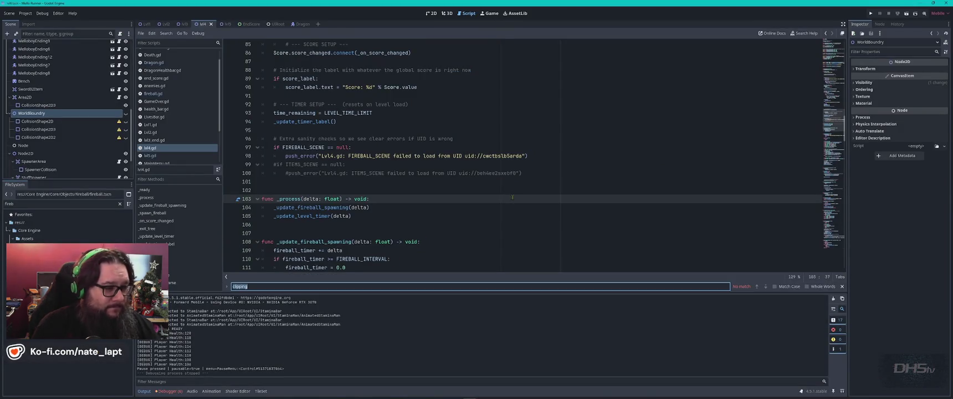
text(fireball)
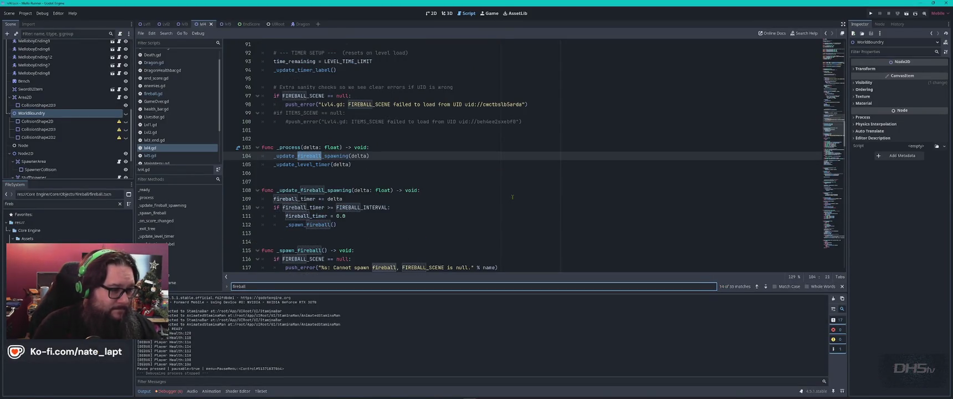
key(Return)
key(Return)
key(Return)
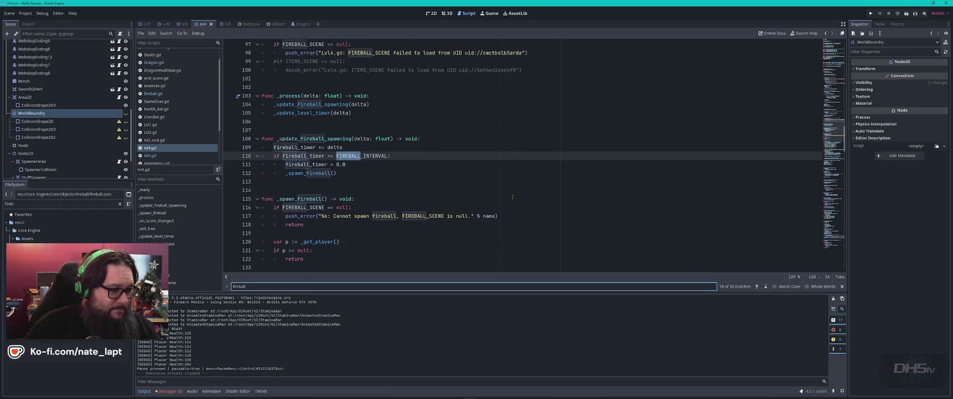
key(Escape)
- Compare with Gemini's code, then select the entire old _spawn_fireball function
key(alt+Tab)
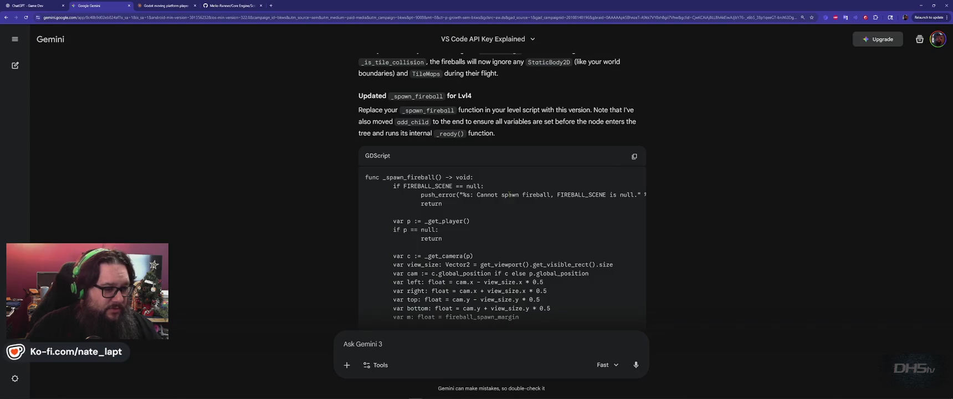
key(alt+Tab)
scroll(390, 214, down, 10)
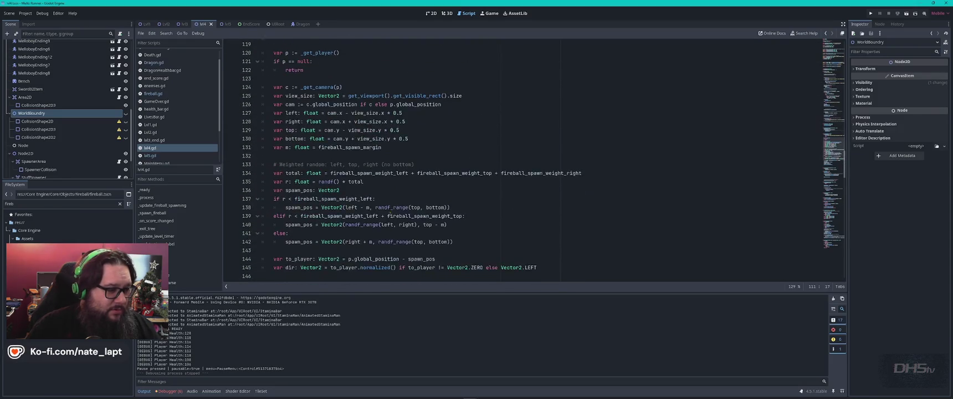
click(374, 199)
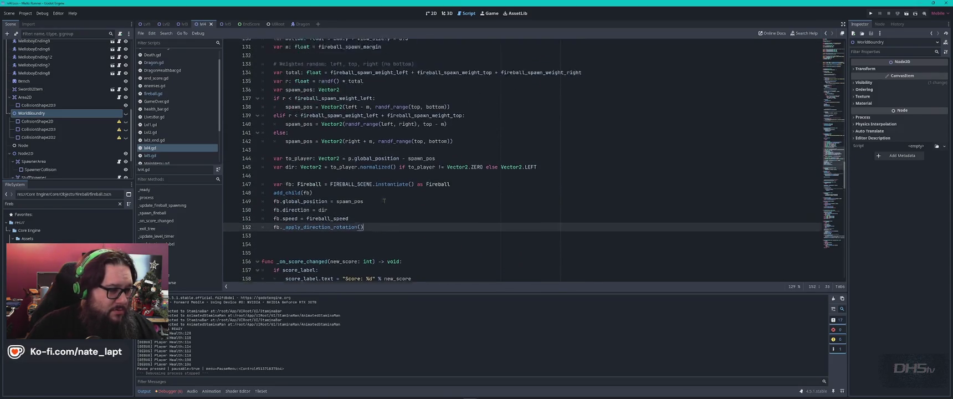
scroll(382, 199, up, 9)
shift+click(264, 113)
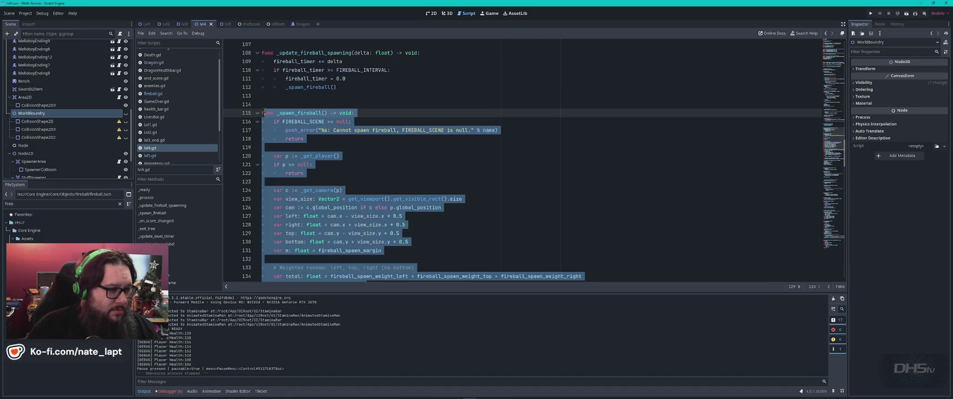
- Comment out the old _spawn_fireball, insert the new version above it, and save lvl4.gd
key(ctrl+k)
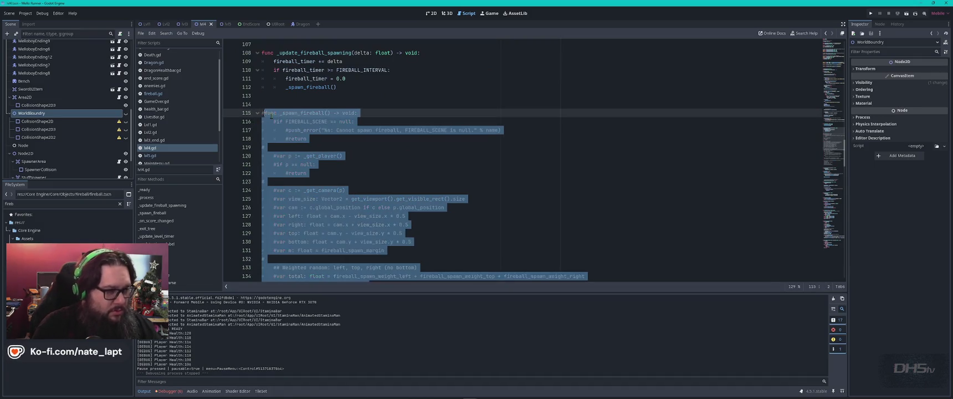
key(Up)
key(Return)
key(Return)
key(Return)
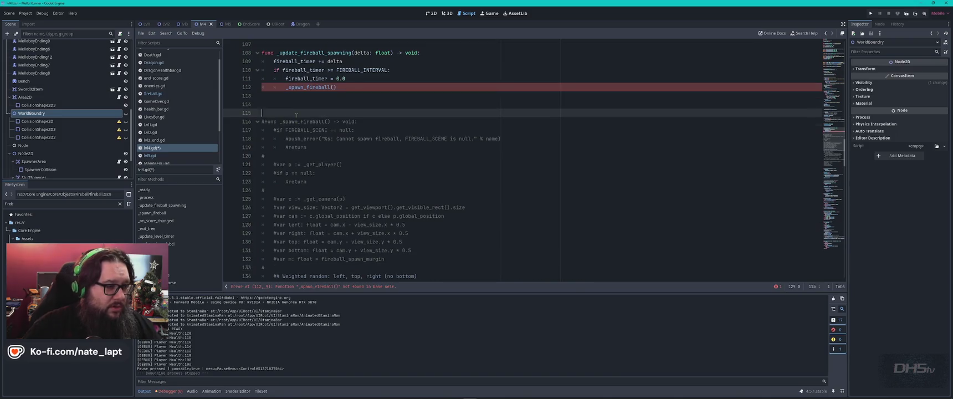
key(ctrl+z)
key(ctrl+z)
key(ctrl+z)
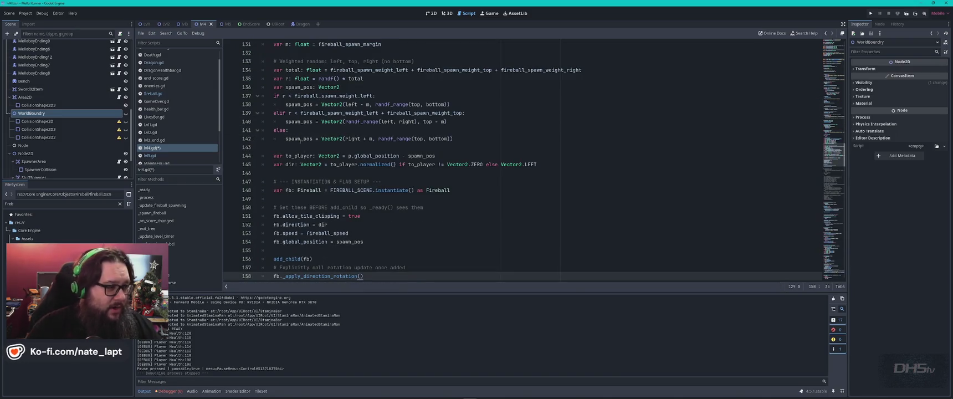
key(ctrl+s)
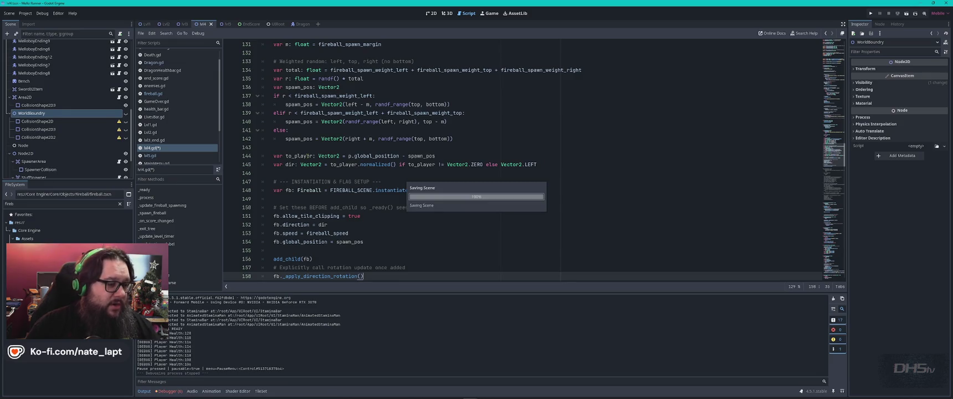
- Search the script for 'clip' to confirm fb.allow_tile_clipping = true is present
key(ctrl+Home)
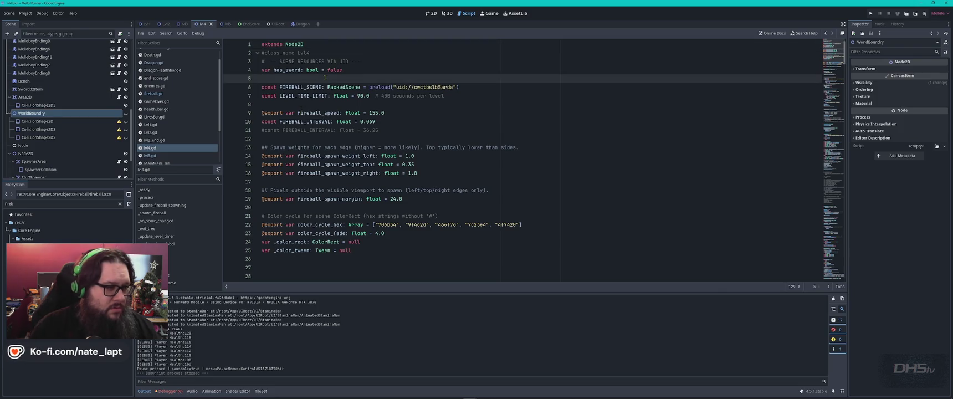
key(ctrl+f)
text(clip)
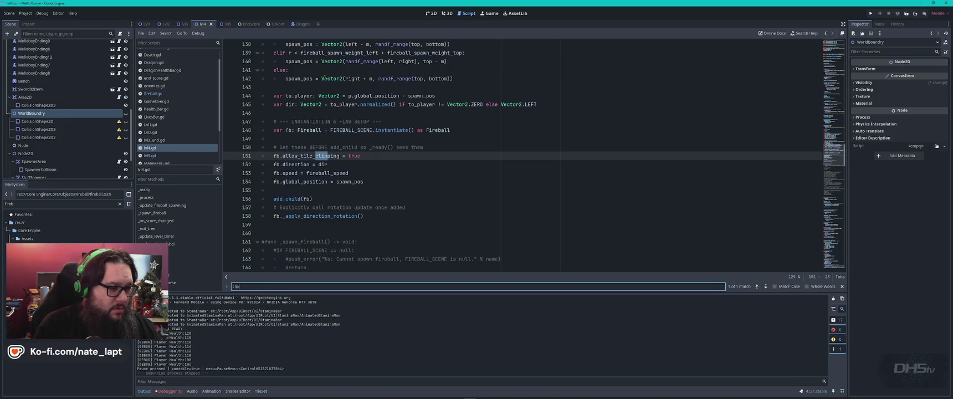
key(Escape)
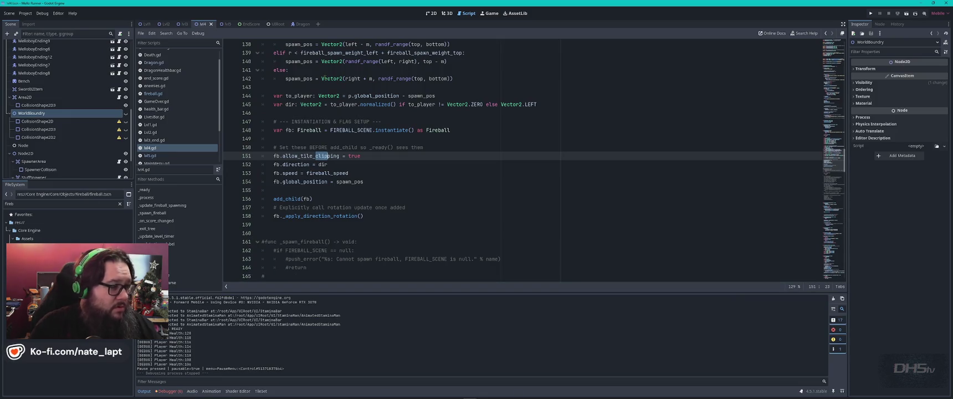
key(ctrl+Home)
- Delete the 'var _allow_tile_clipping = true' line from lvl5.gd and save the script
click(150, 155)
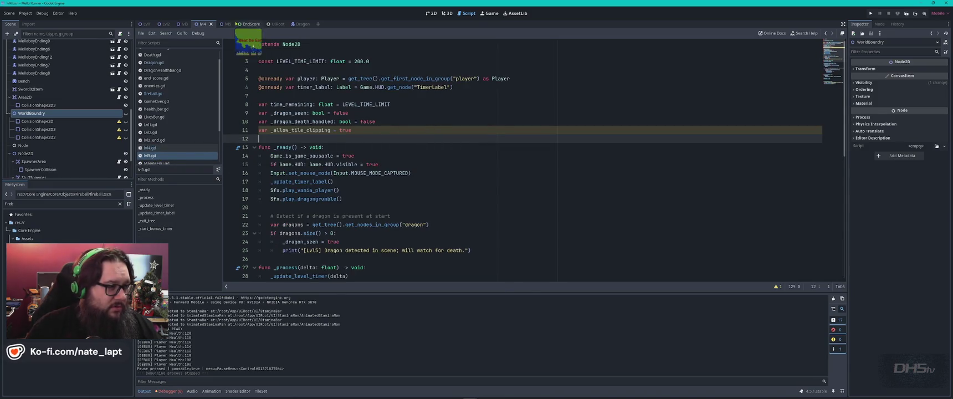
click(430, 14)
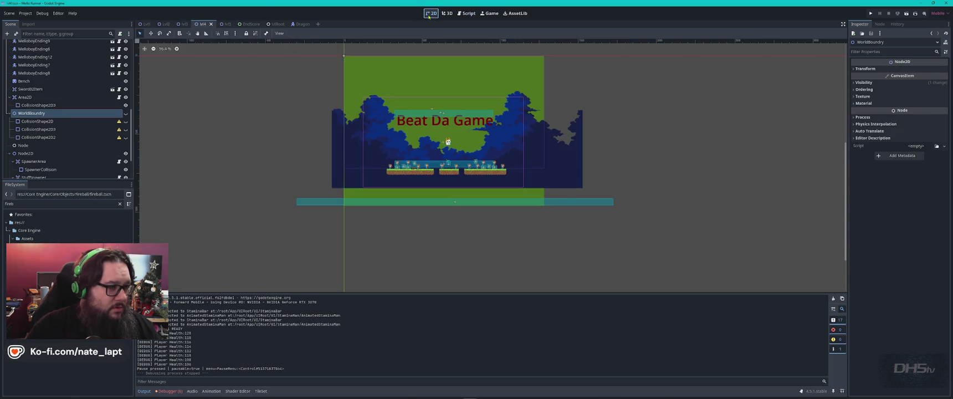
key(ctrl+F3)
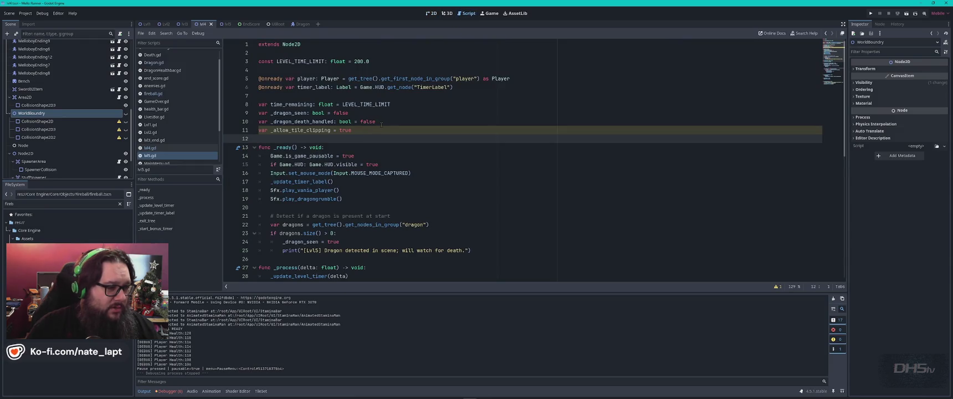
drag(386, 121, 388, 126)
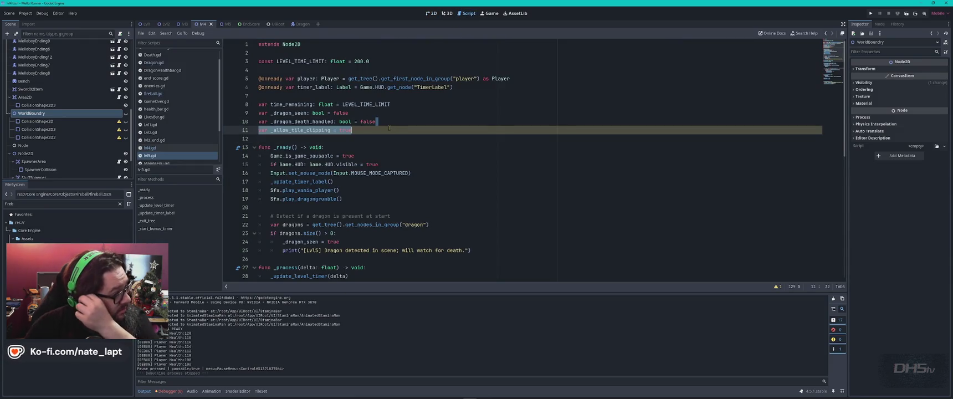
key(BackSpace)
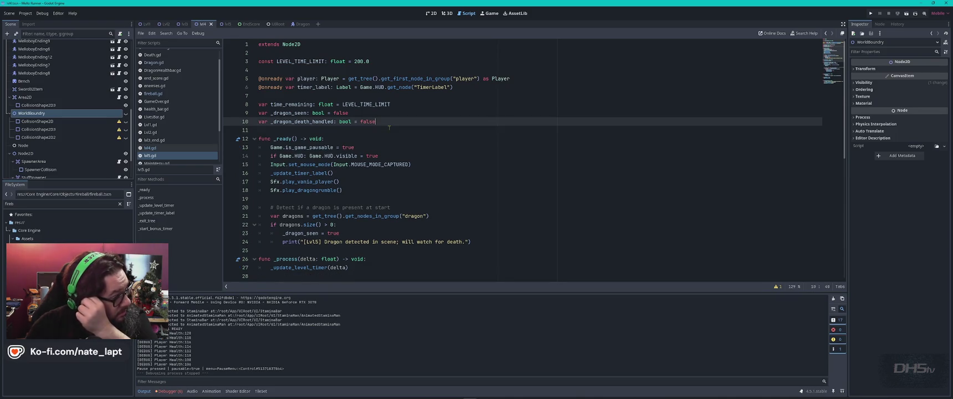
key(ctrl+s)
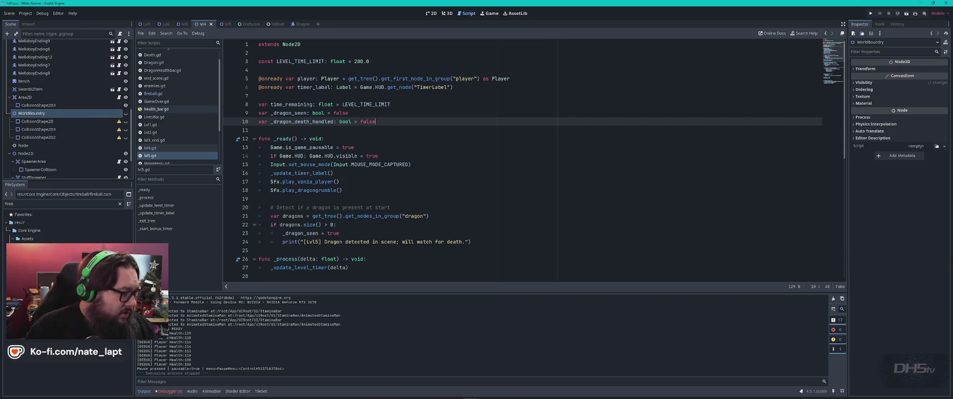
right_click(43, 113)
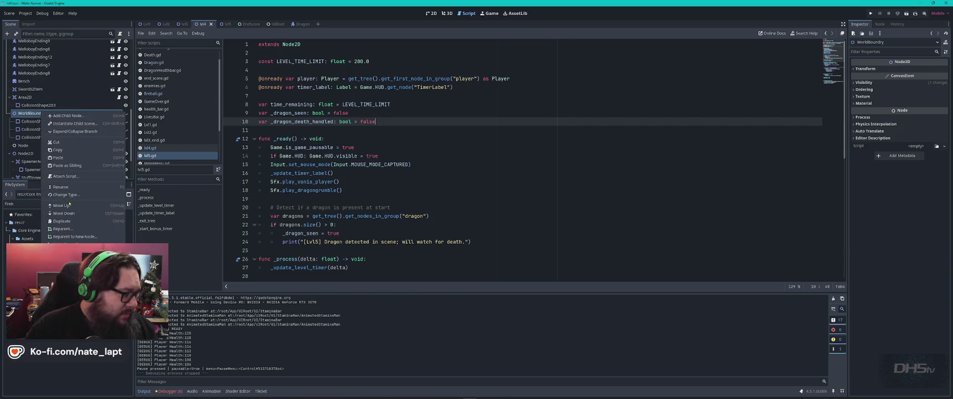
- Change the WorldBoundry node's type to StaticBody2D
click(66, 195)
click(342, 190)
text(stat)
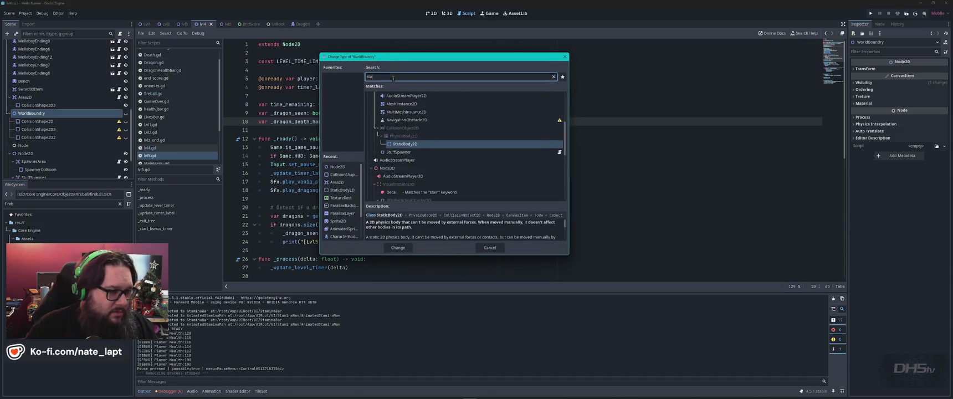
double_click(342, 190)
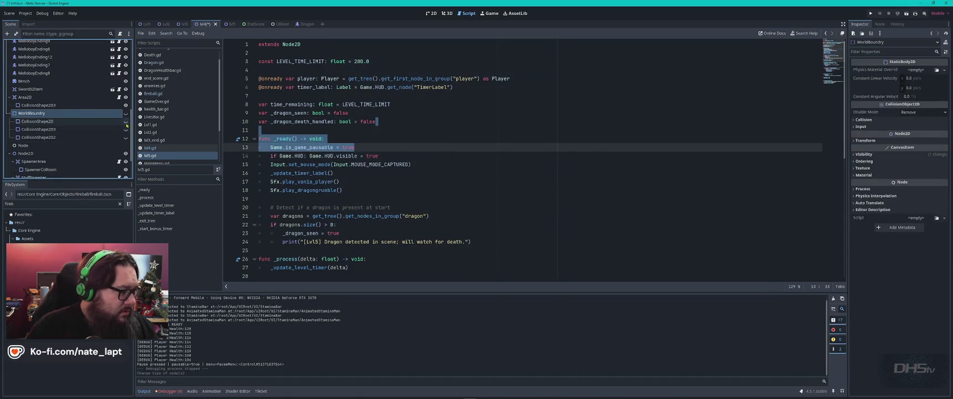
- Toggle the CollisionShape visibility icons, save the scene, and run the game with F5
click(126, 121)
click(126, 129)
click(126, 131)
click(126, 136)
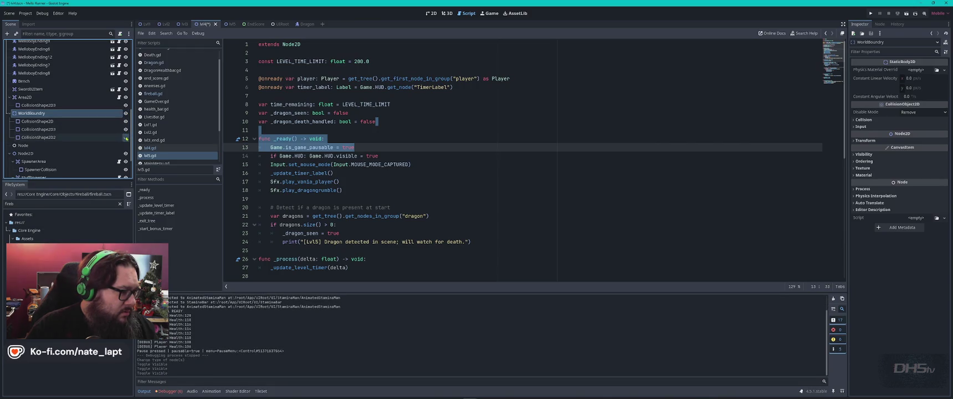
key(ctrl+s)
key(F5)
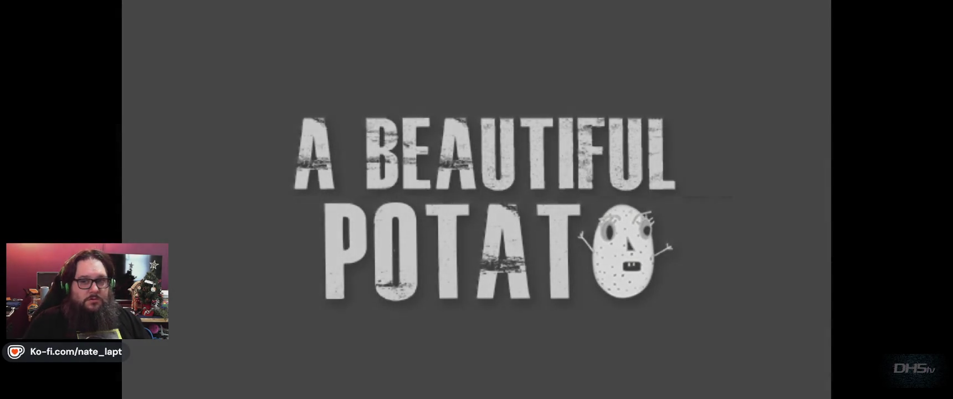
- Start the game and keep jumping to dodge edge-spawned fireballs, reaching a score of 21470
key(Return)
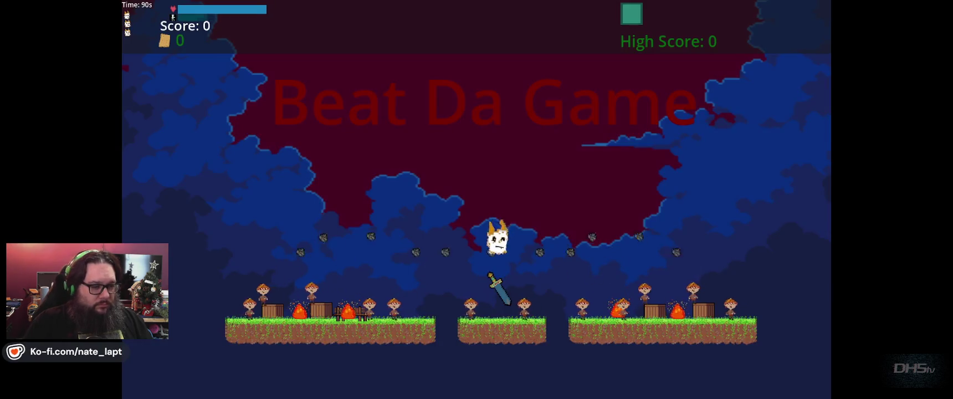
key(Up)
key(Right)
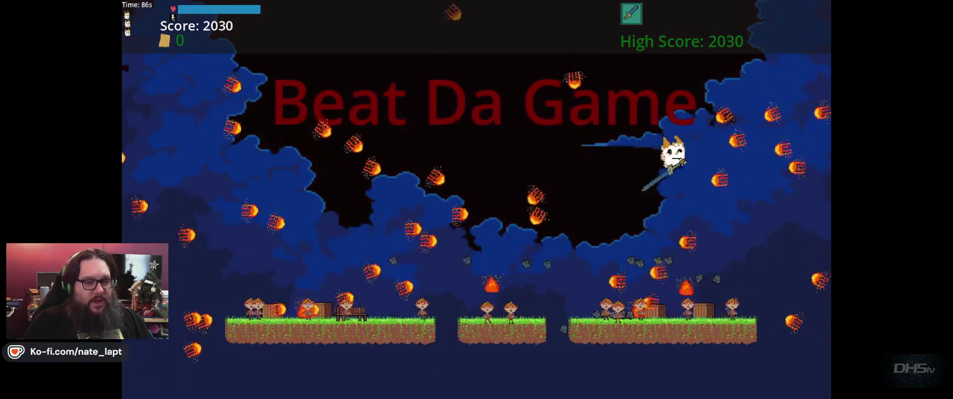
key(Left)
key(Up)
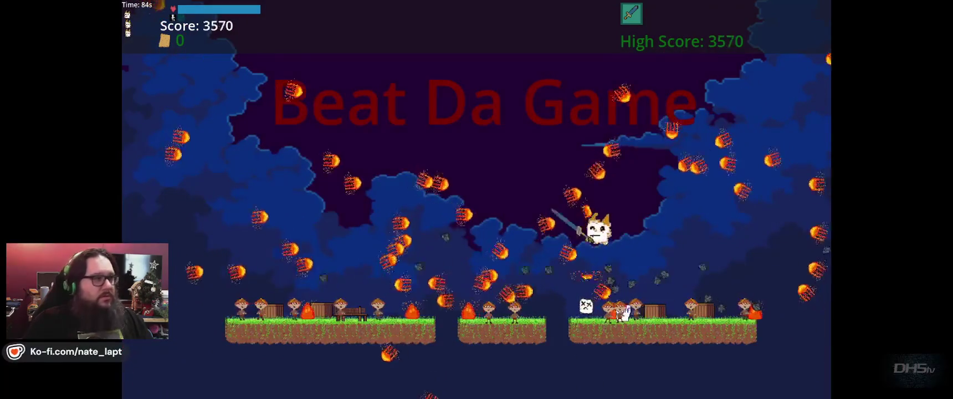
key(Up)
key(Up)
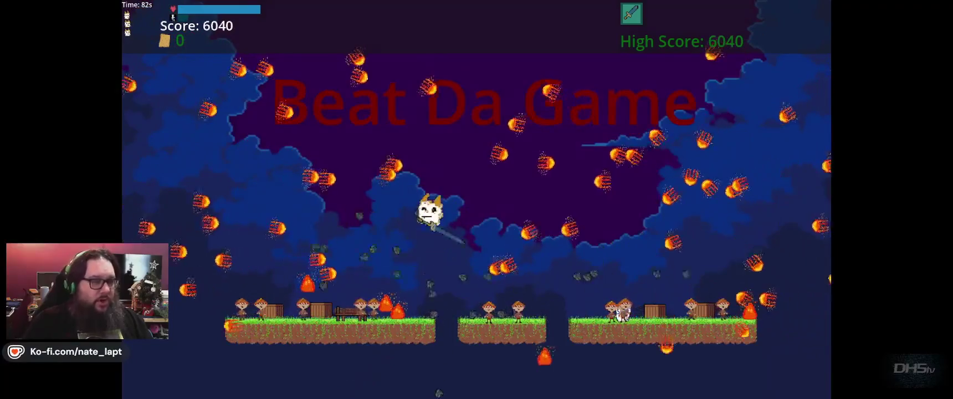
key(Up)
key(Up)
key(Up)
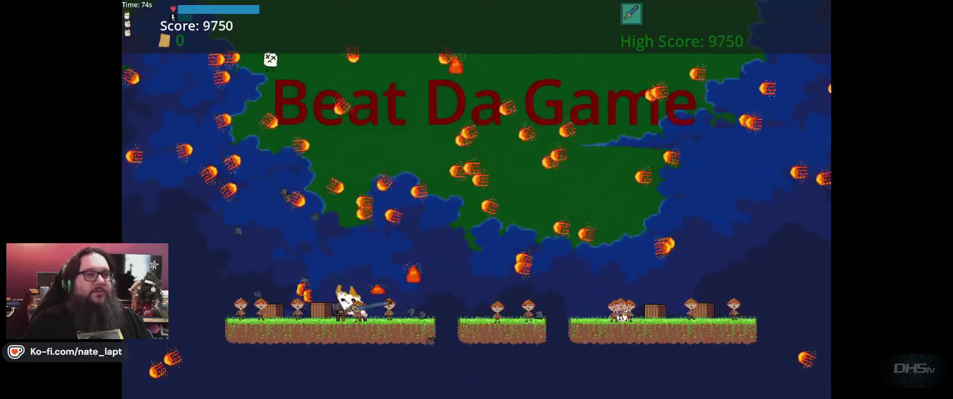
key(Up)
key(Up)
key(Up)
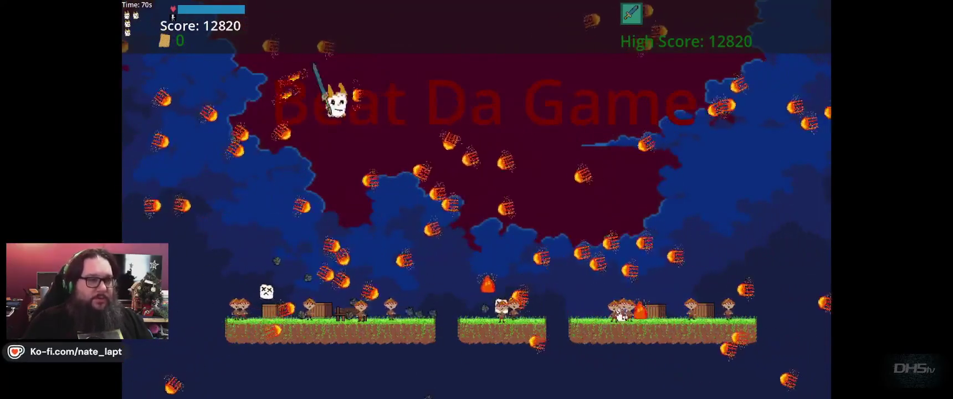
key(Up)
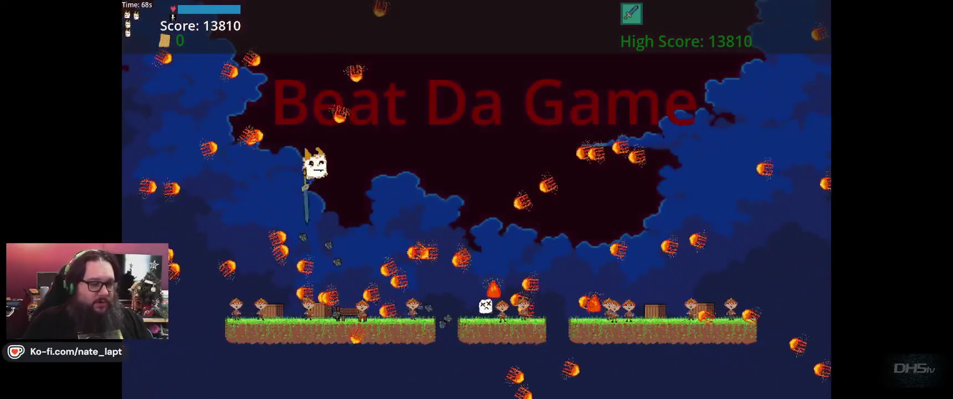
key(Up)
key(Up)
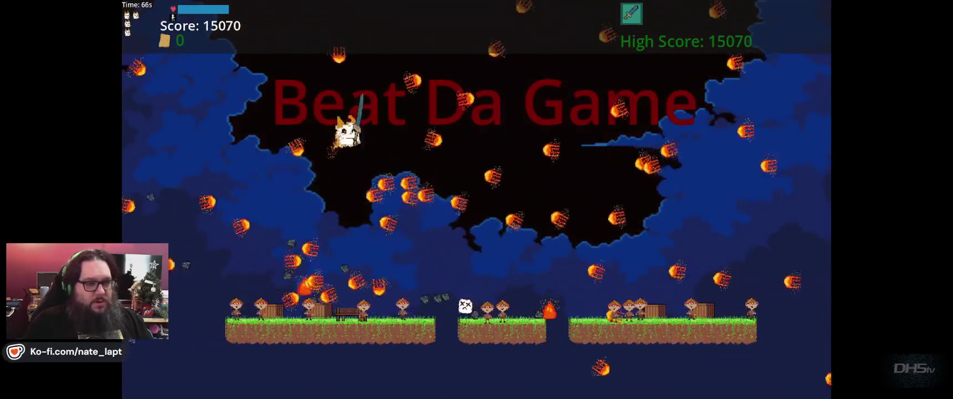
key(Up)
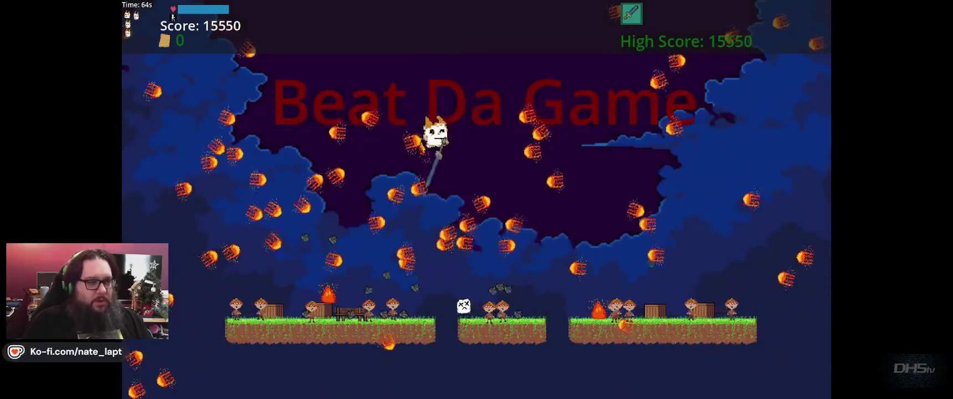
key(Up)
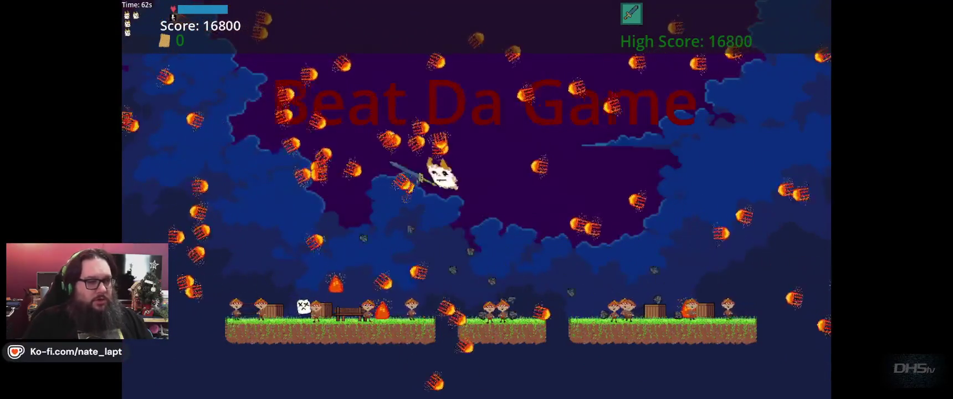
key(Up)
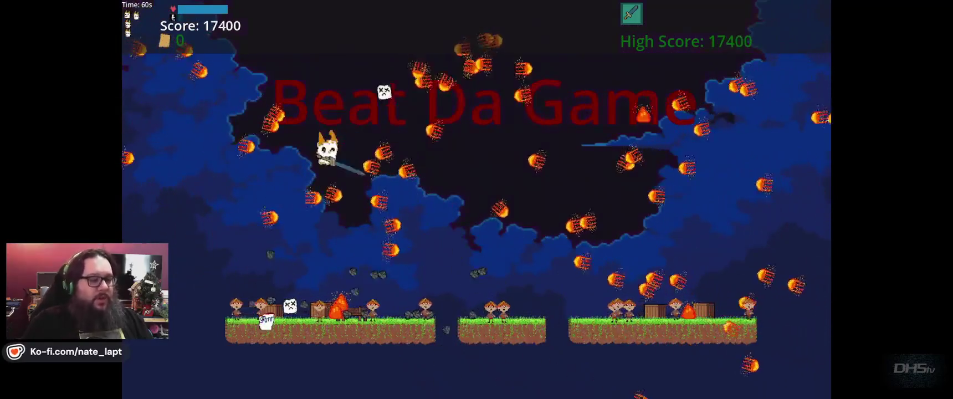
key(Up)
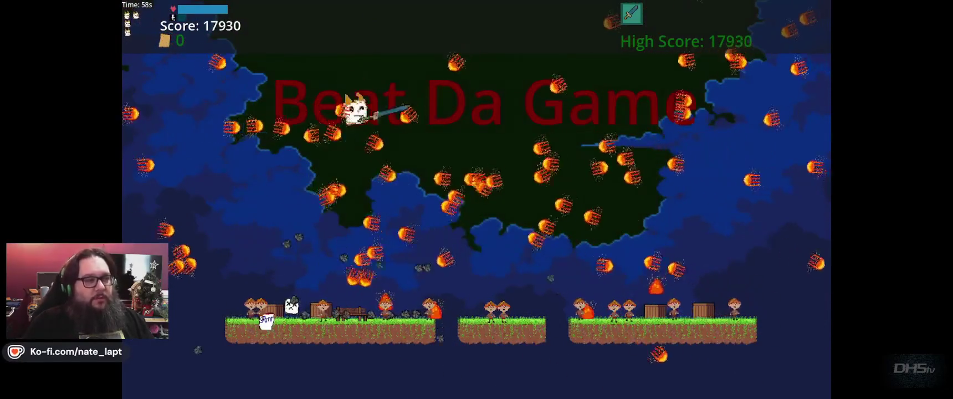
key(Up)
key(Up)
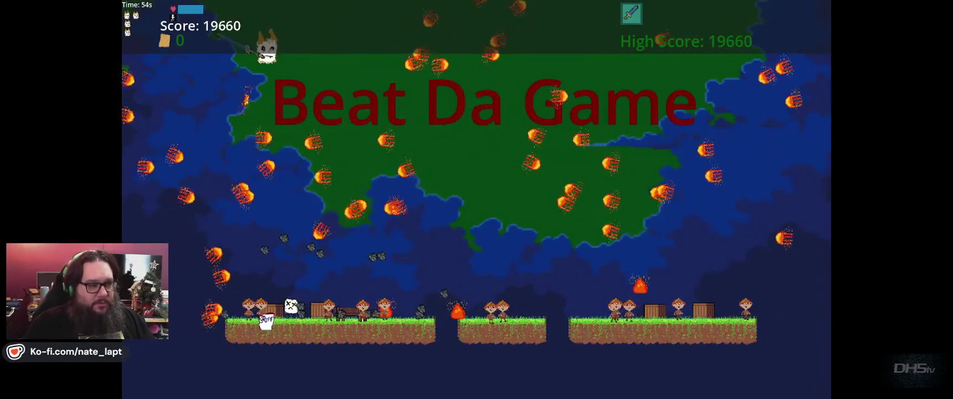
key(Up)
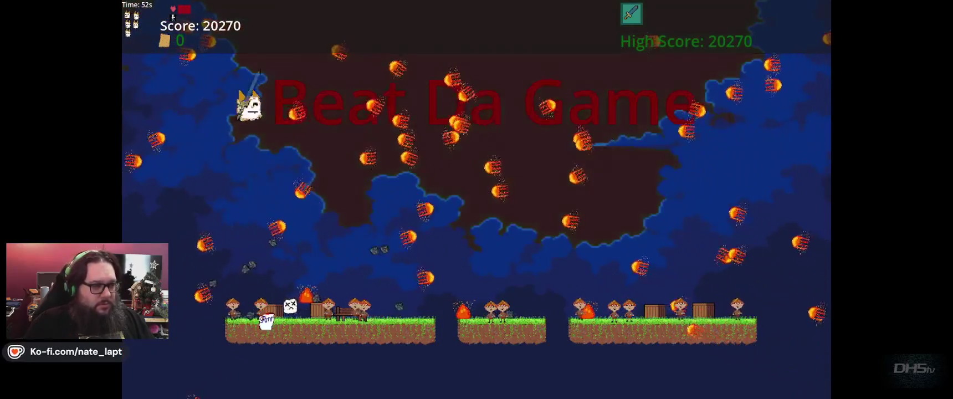
key(Up)
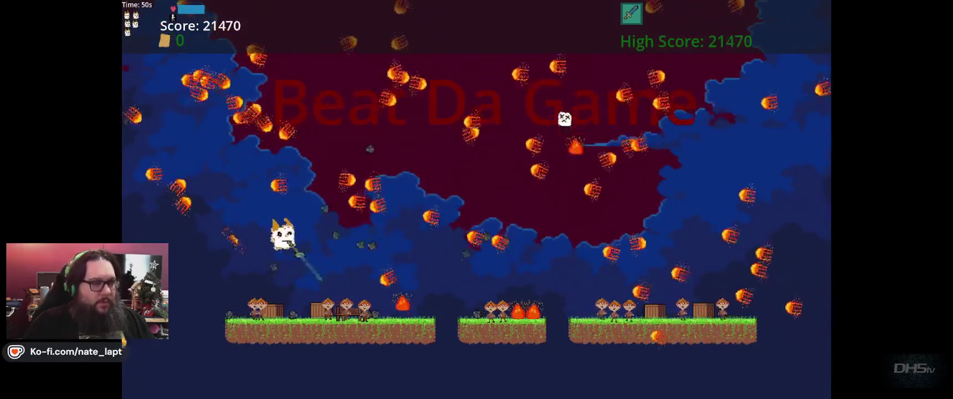
key(Up)
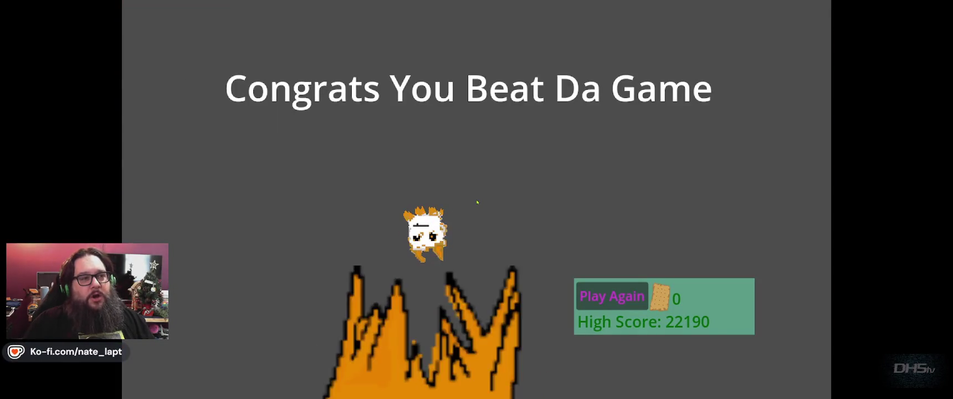
- On the Congrats You Beat Da Game screen with high score 22190, select Play Again
click(612, 296)
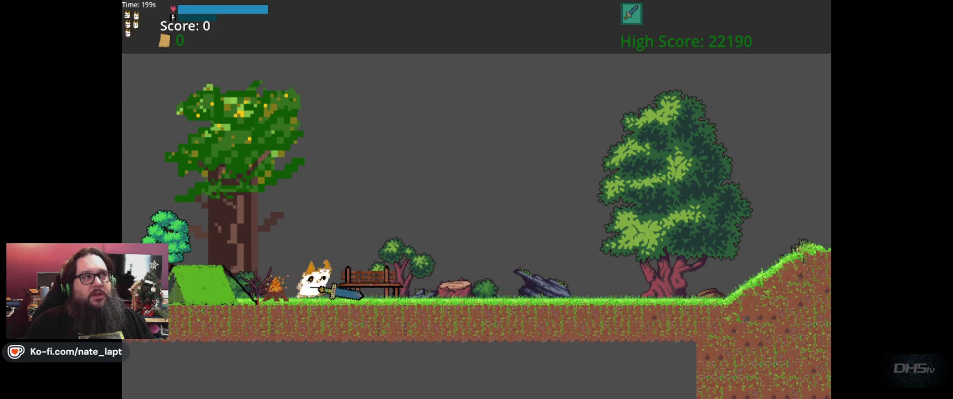
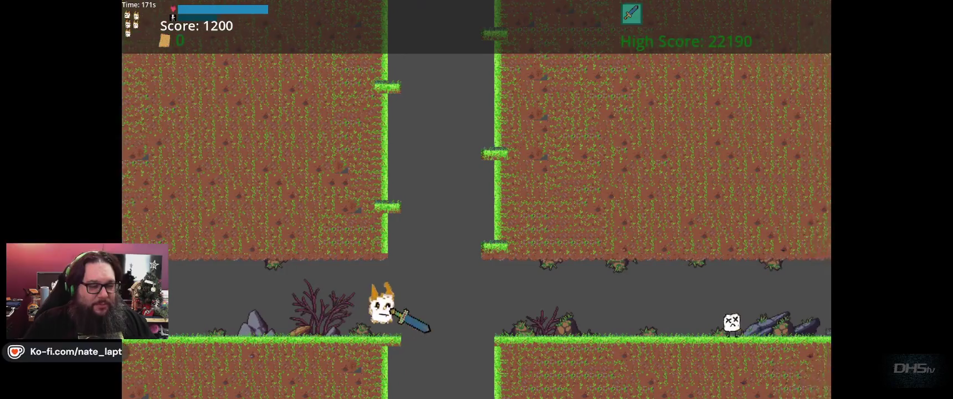
- Finish running right past the enemy, then pause and stop the playtest
key(Right)
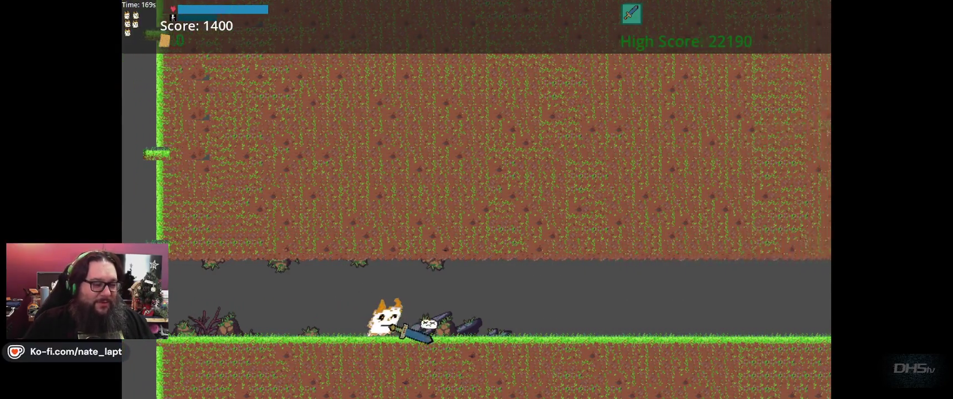
key(Escape)
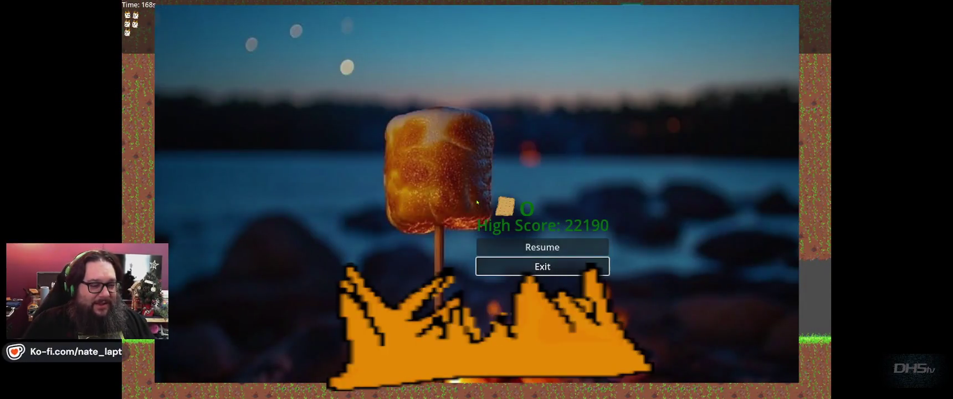
key(F8)
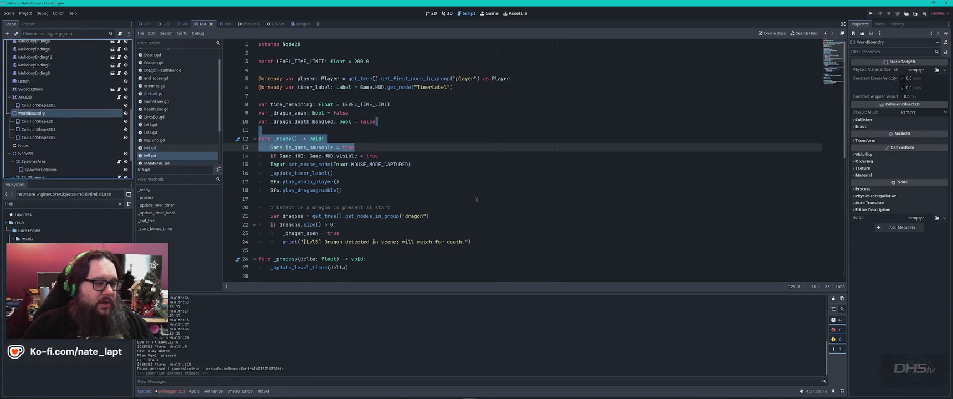
- Make MainMenu.gd's start button load a level instead of Bonus1, then run the project with F5
click(483, 199)
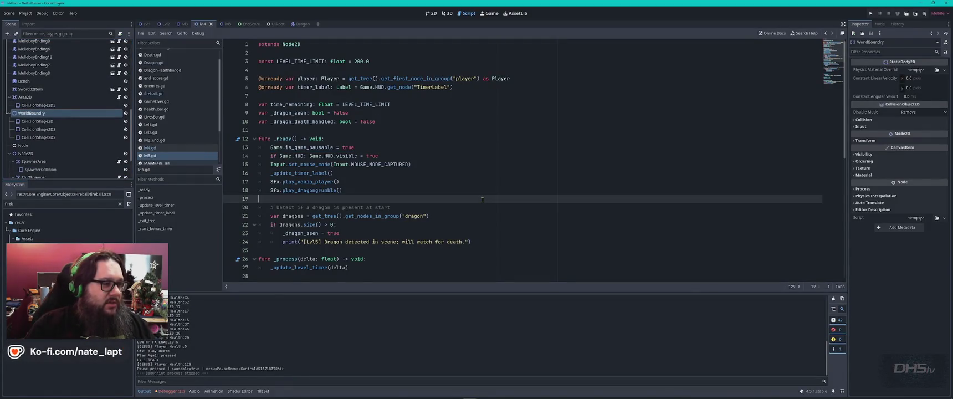
scroll(198, 141, down, 1)
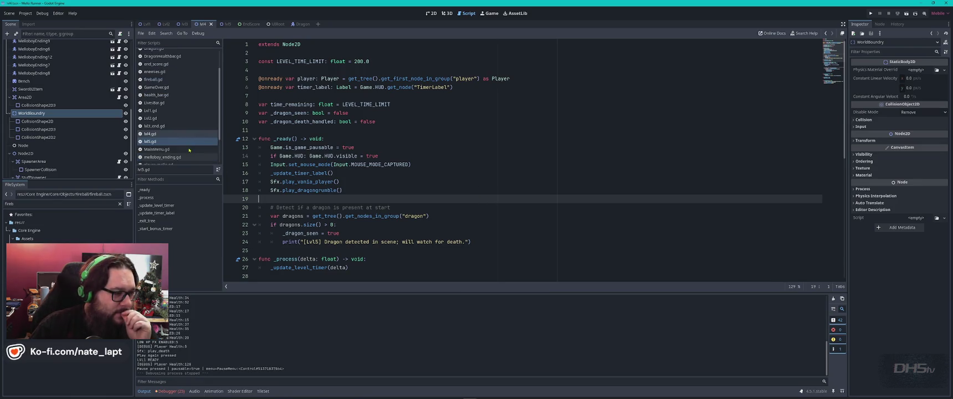
click(171, 149)
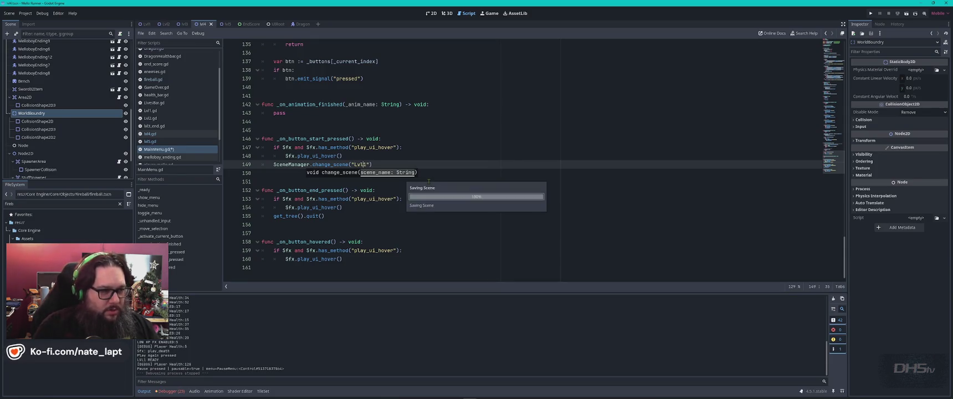
key(F5)
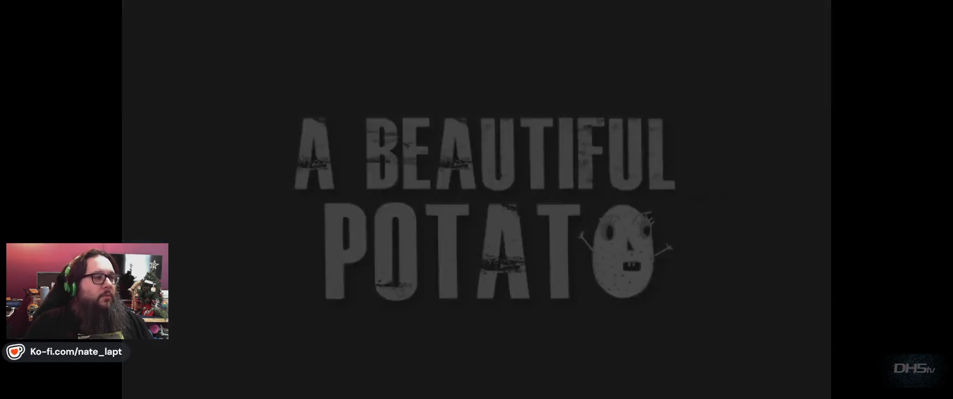
- Start a new game from the main menu and jump right into the forest level
key(Return)
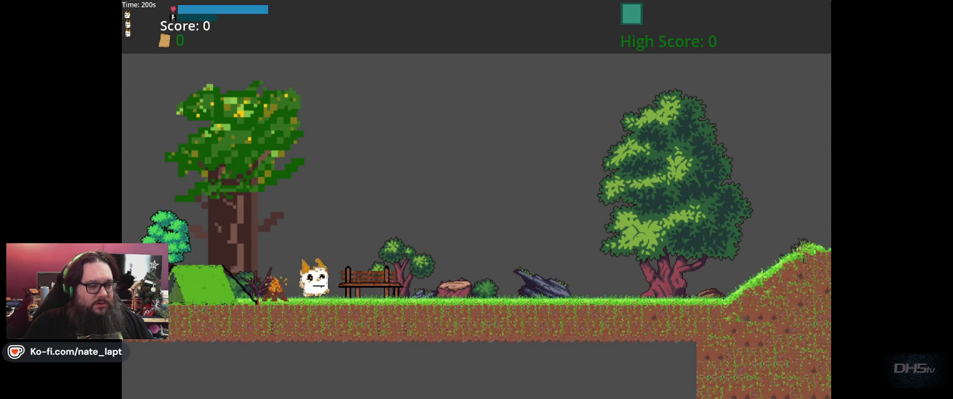
key(Right)
key(space)
key(space)
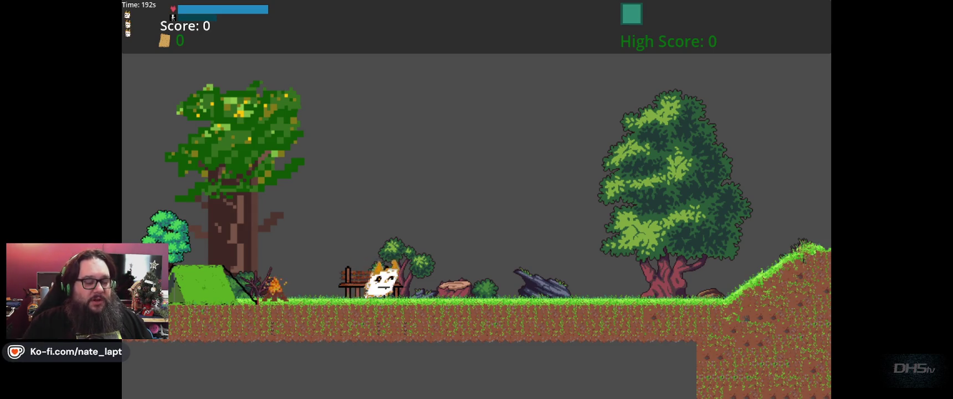
key(Right)
key(space)
- Run right over the hills, through the lower tunnel and up the slope
key(space)
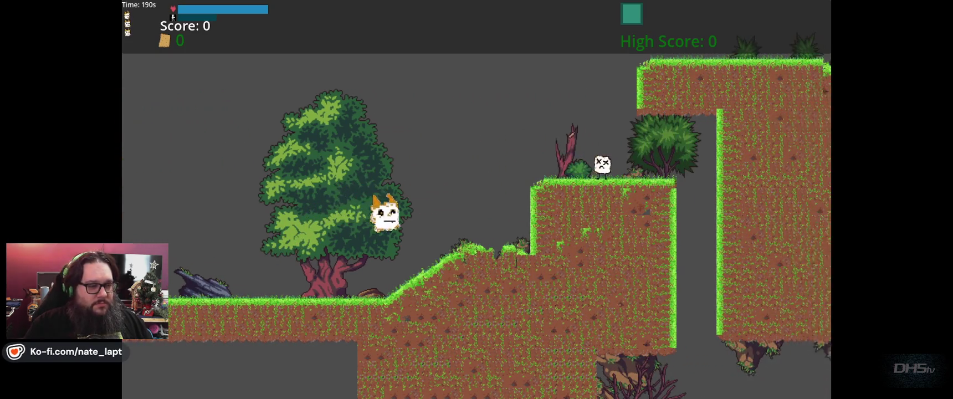
key(Right)
key(space)
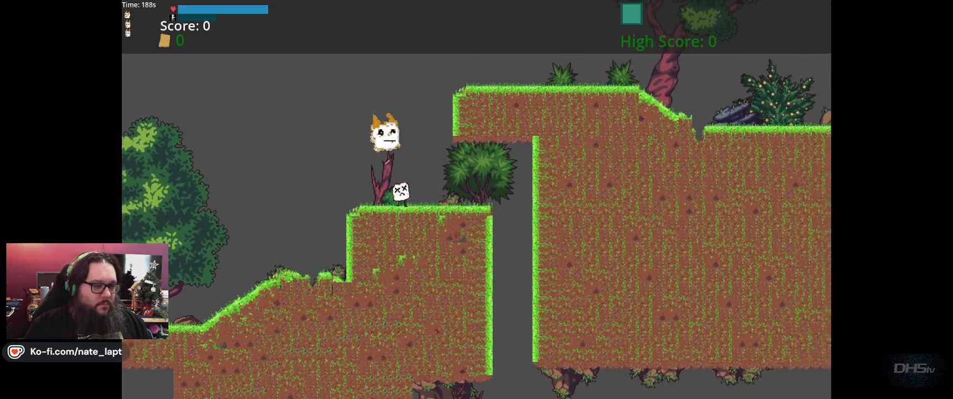
key(Right)
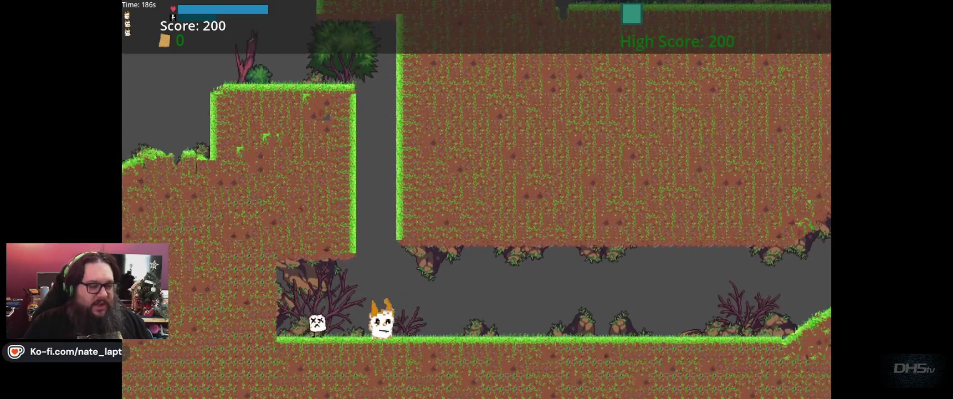
key(Right)
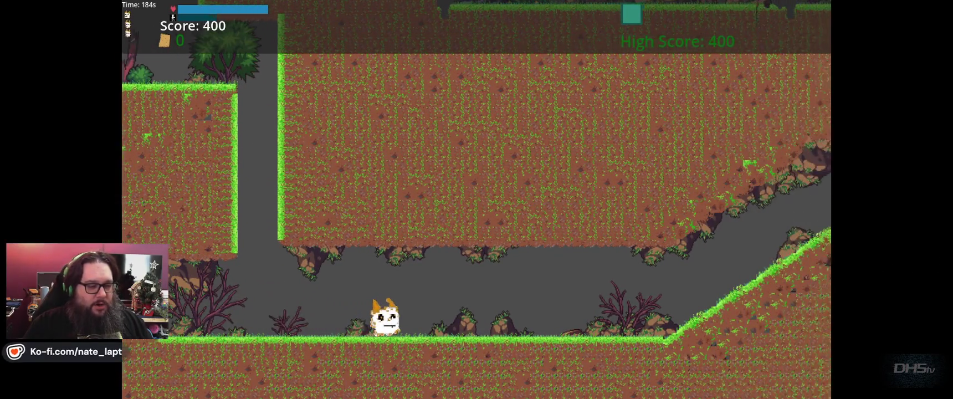
key(Right)
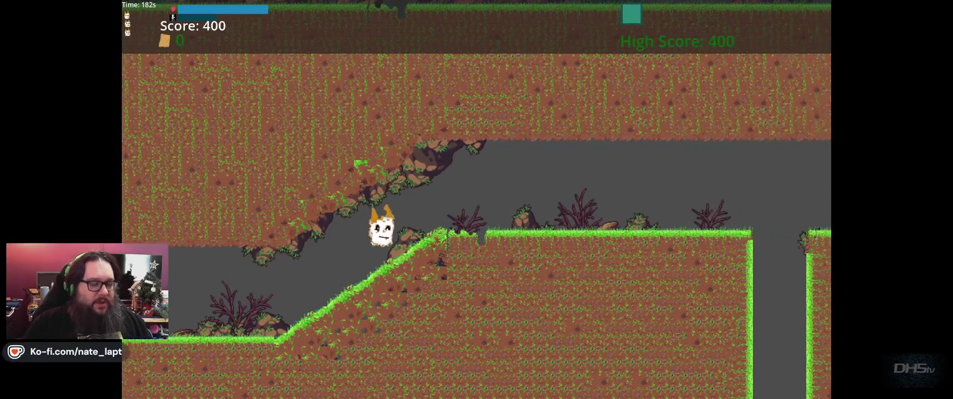
key(space)
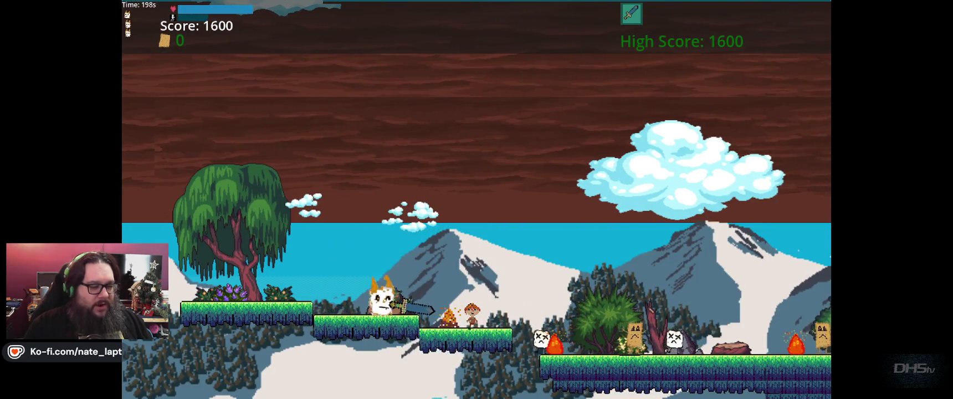
- Jump across the platform gaps, slashing enemies and grabbing the bread pickup
key(space)
key(space)
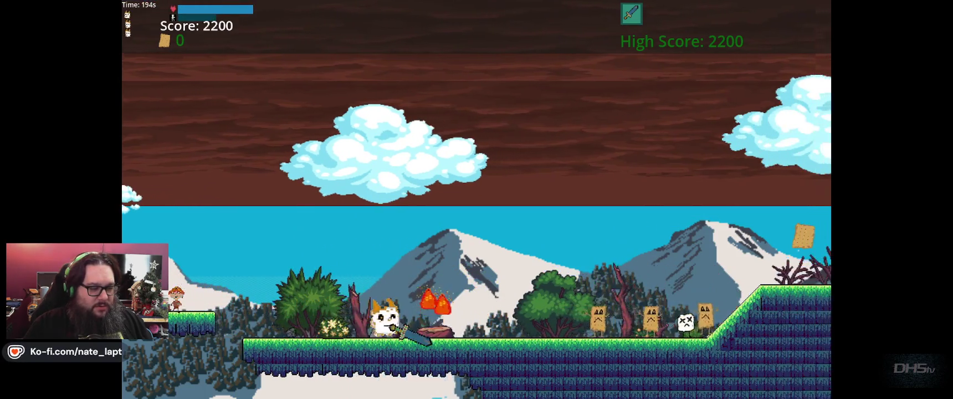
key(space)
key(space)
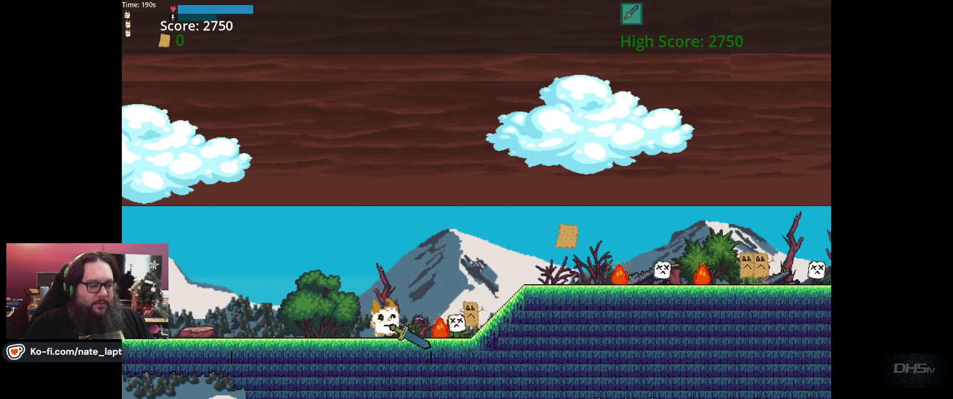
key(space)
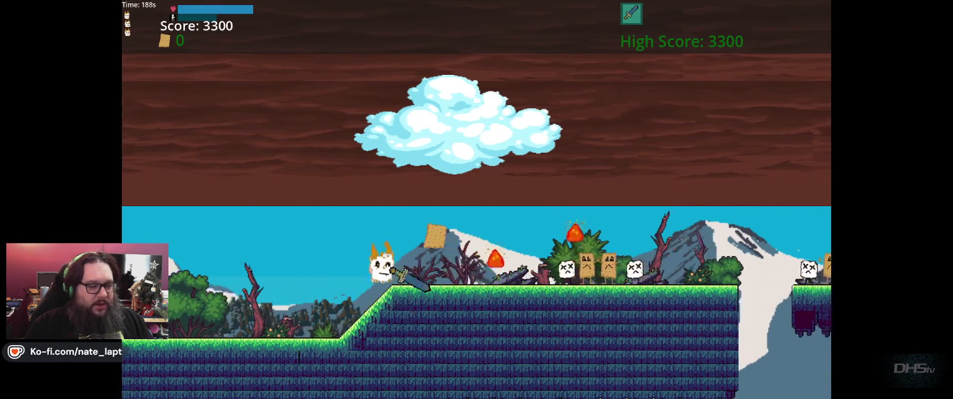
key(space)
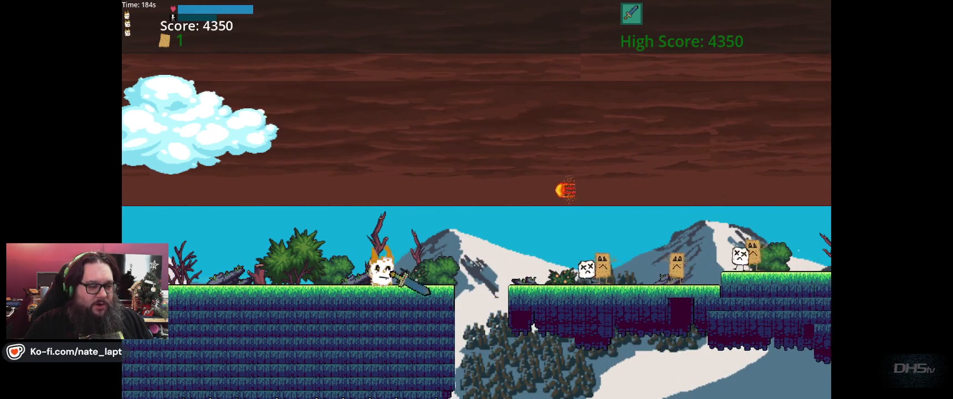
key(space)
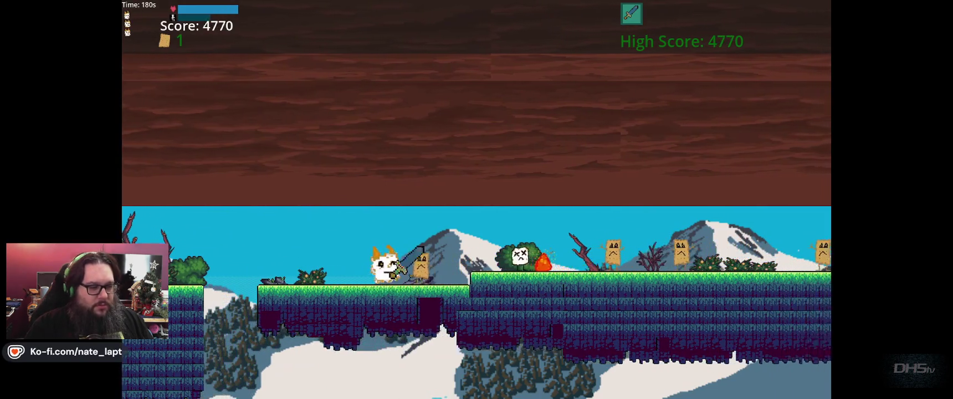
key(space)
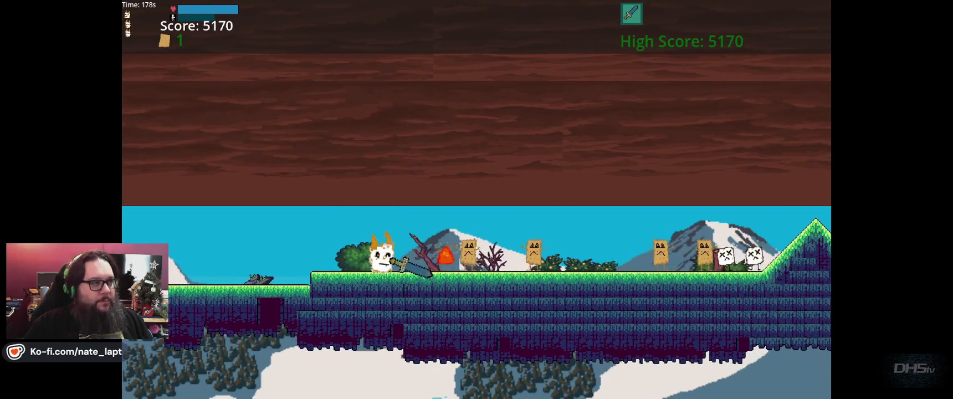
- Pause and resume the game, then jump onto the hill's peak and over enemies
key(Escape)
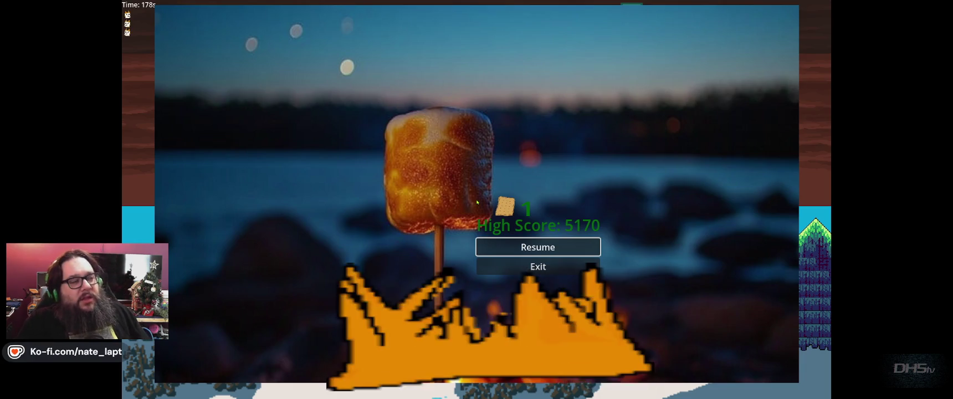
key(Escape)
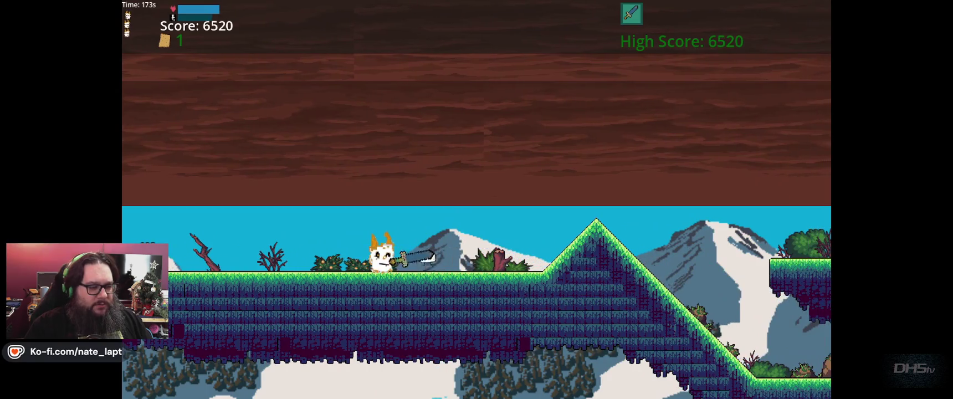
key(space)
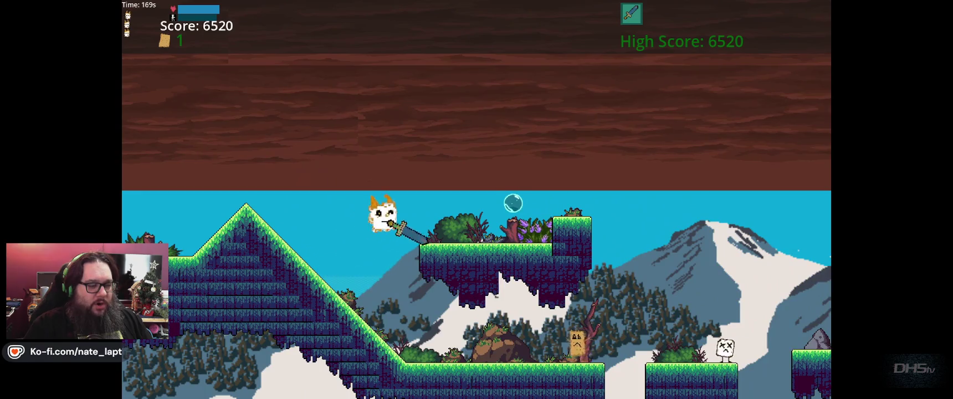
key(space)
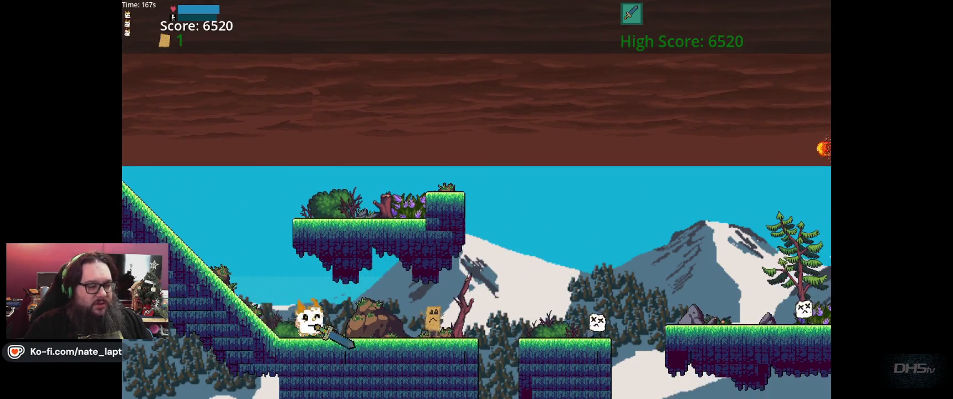
key(space)
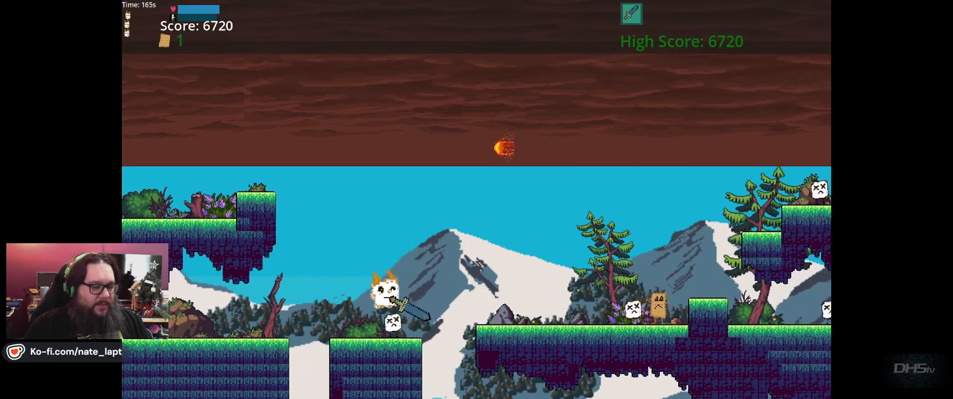
key(space)
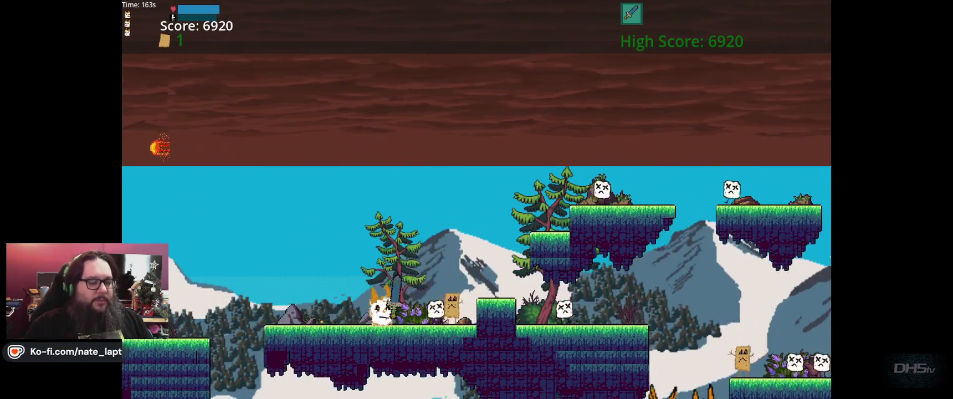
- Attack enemies while jumping to the upper platforms and over the water gap
key(space)
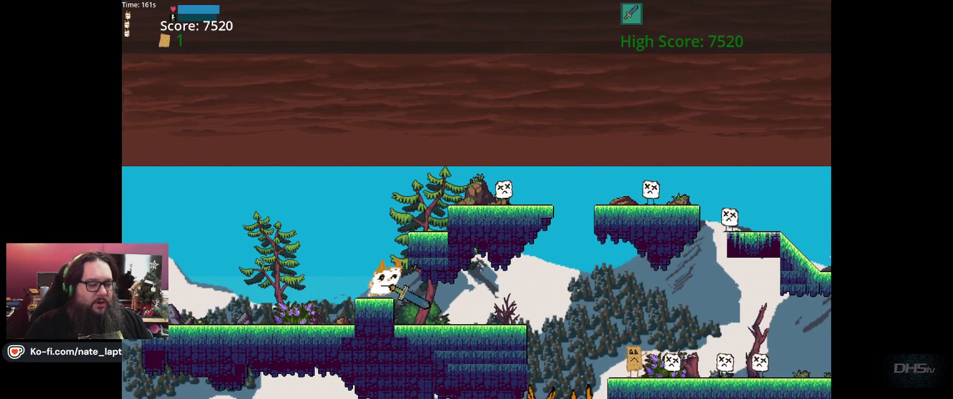
key(space)
key(space)
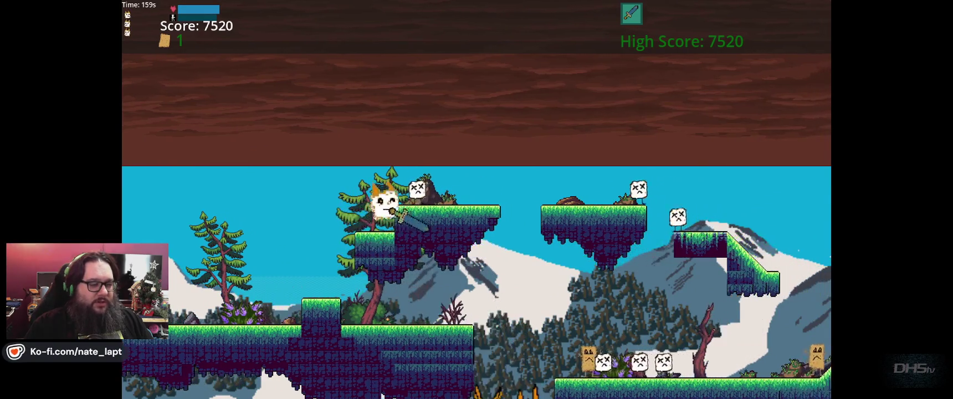
key(space)
key(space)
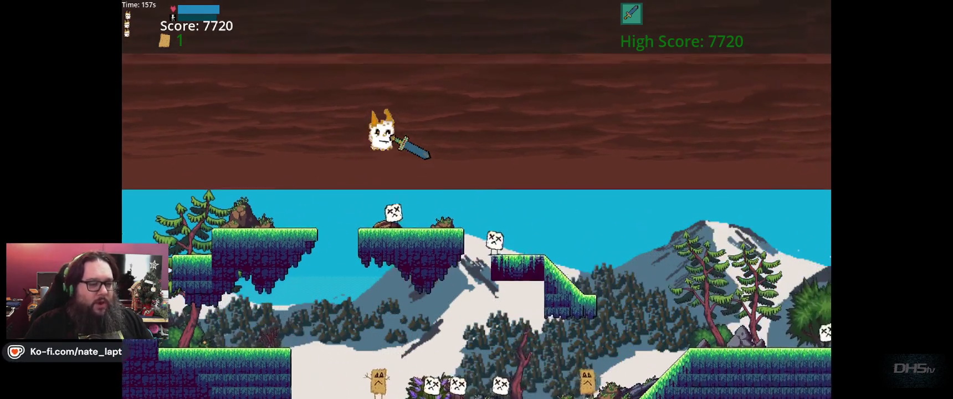
key(space)
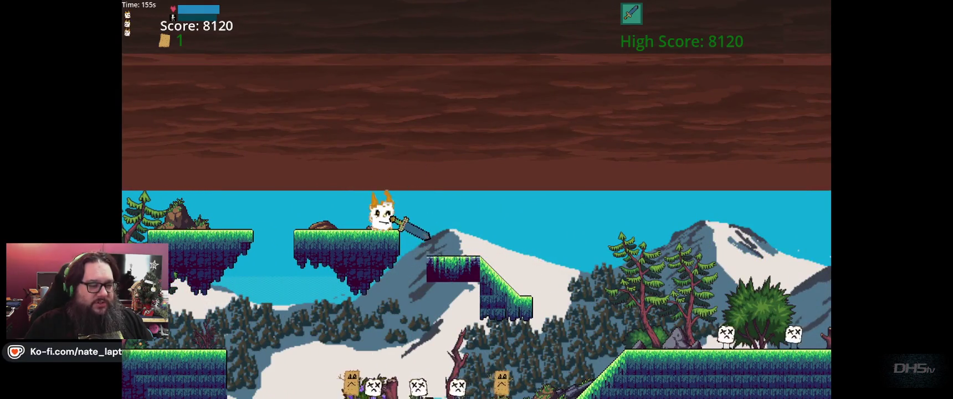
key(space)
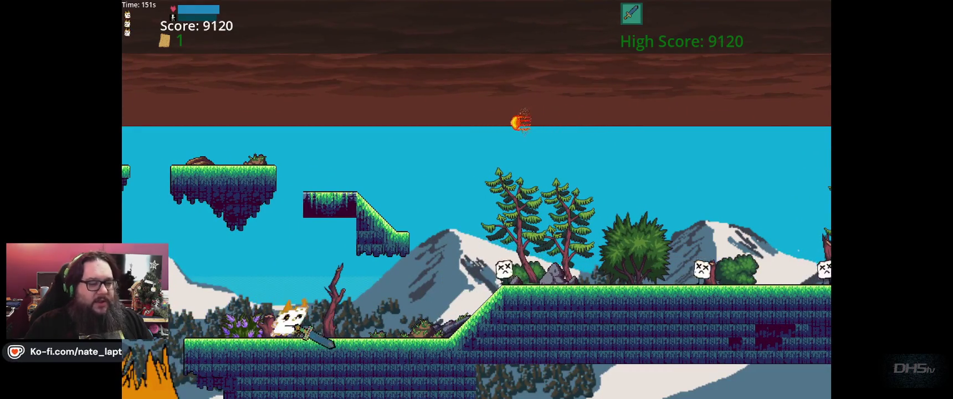
key(space)
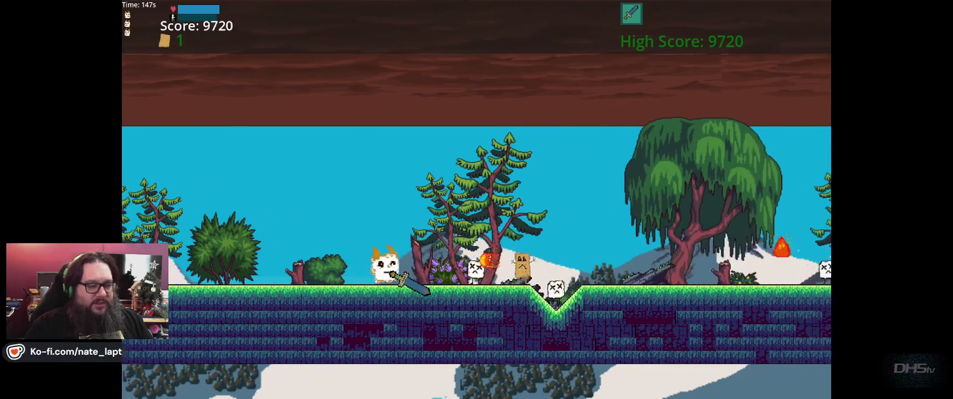
- Clear the remaining gaps and slope onto the raised block, reaching the graveyard level
key(space)
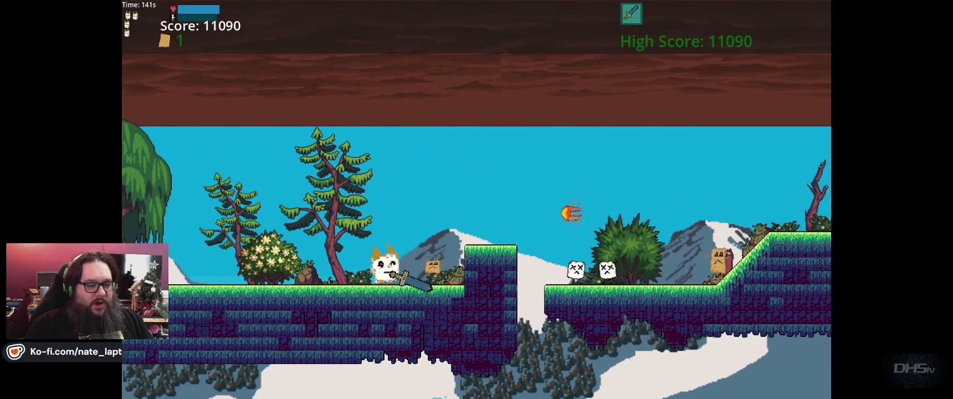
key(space)
key(space)
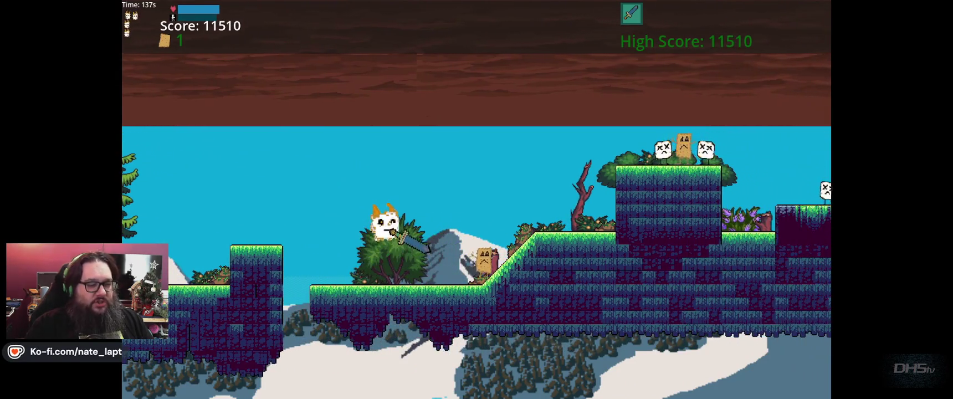
key(space)
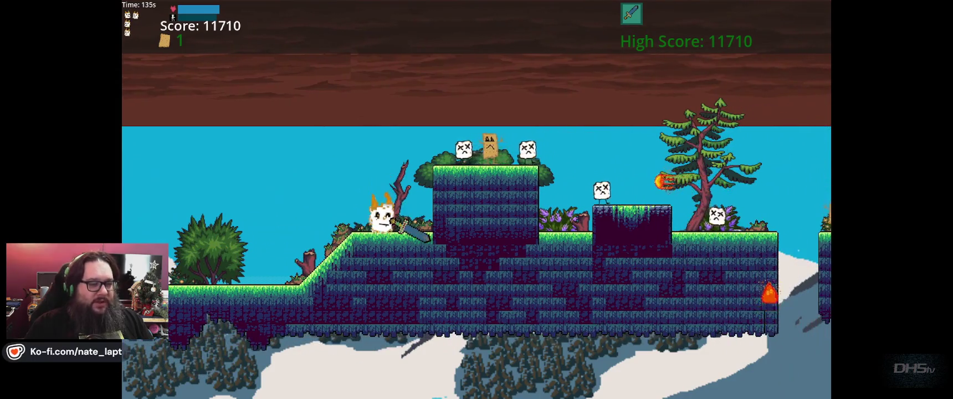
key(space)
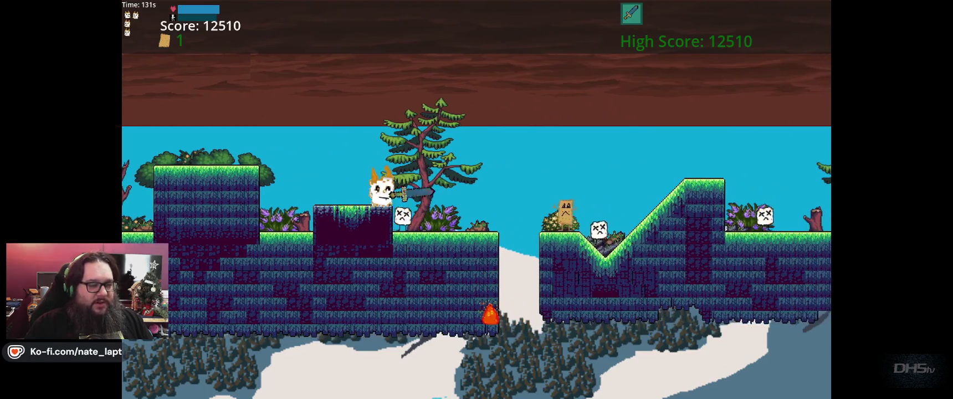
key(space)
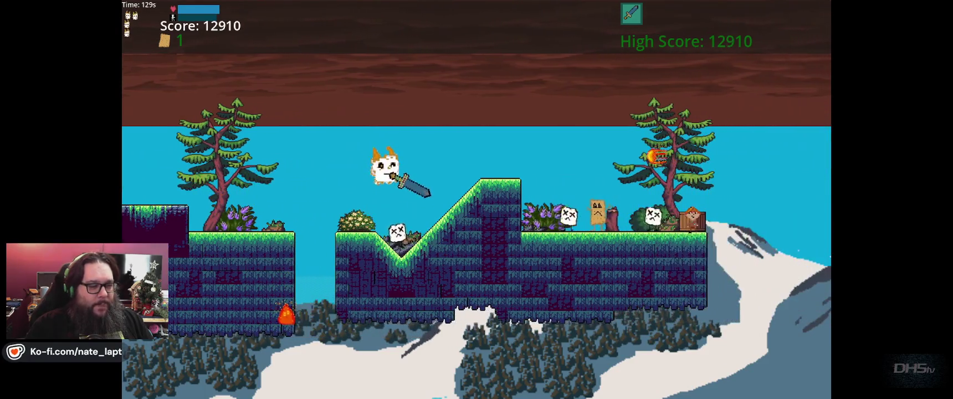
key(space)
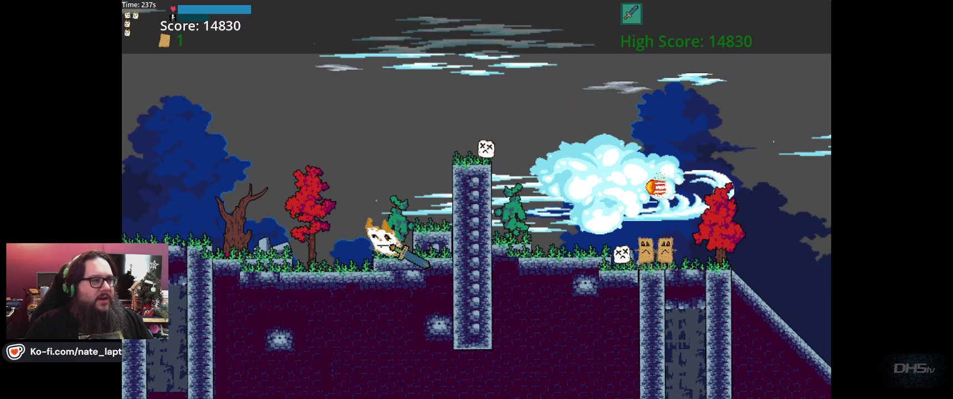
- Pause and resume, then jump the cat up and right across the next platforms
key(Escape)
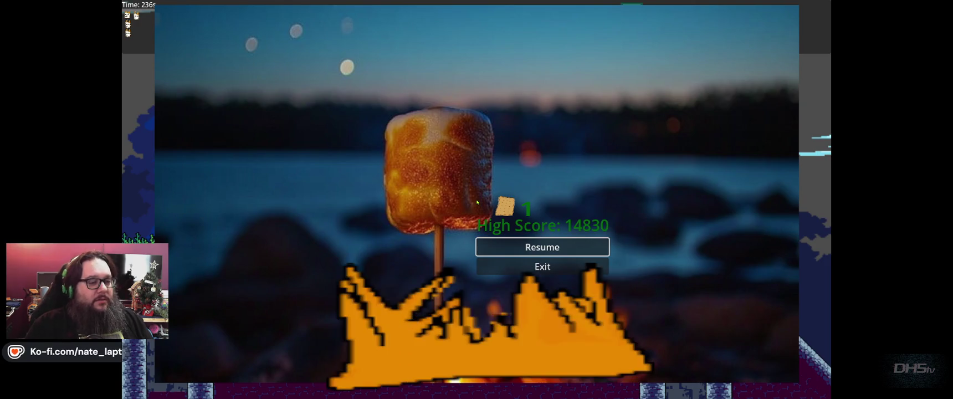
key(Escape)
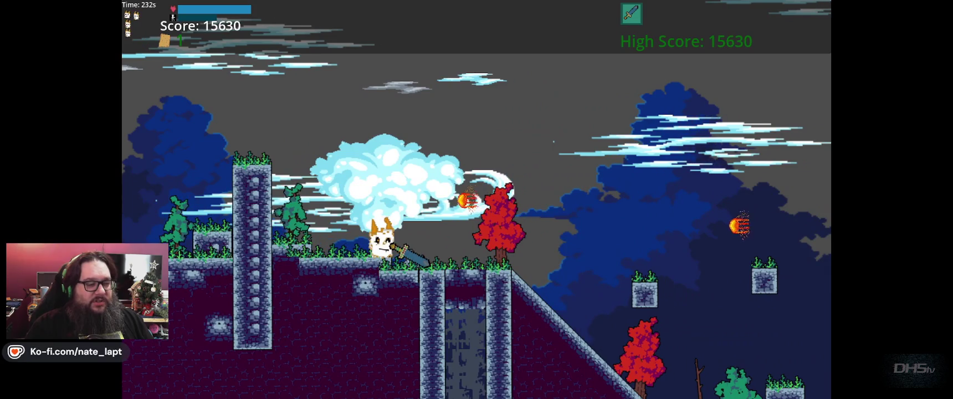
key(space)
key(space)
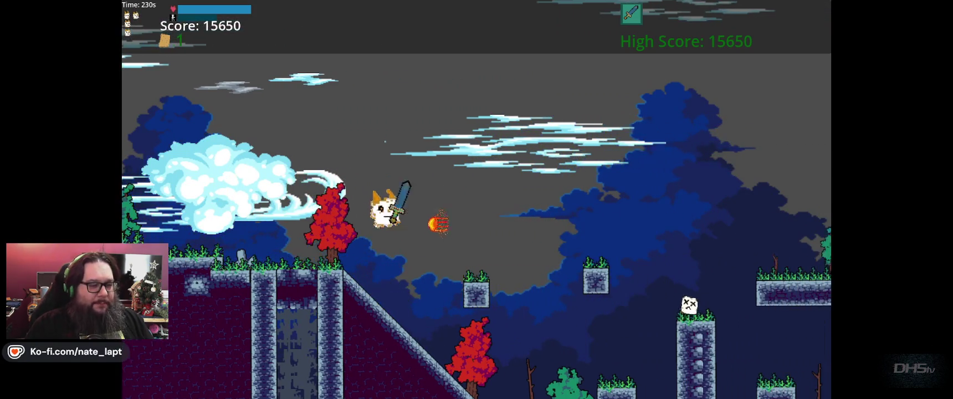
key(space)
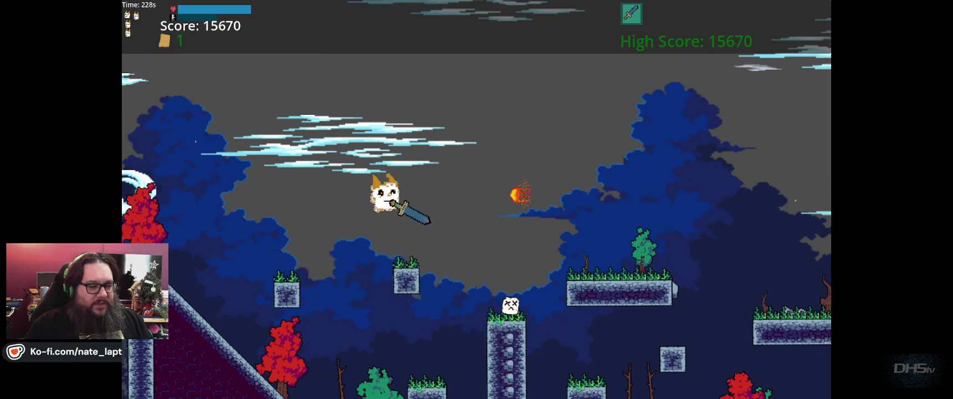
key(space)
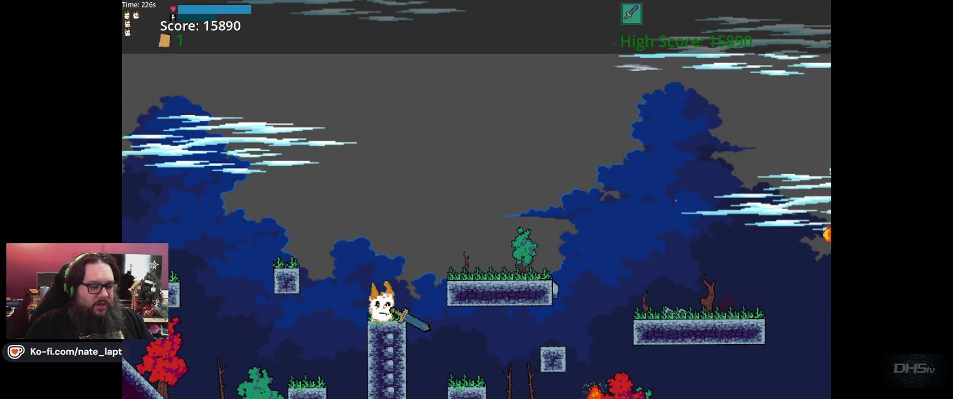
key(Right)
key(space)
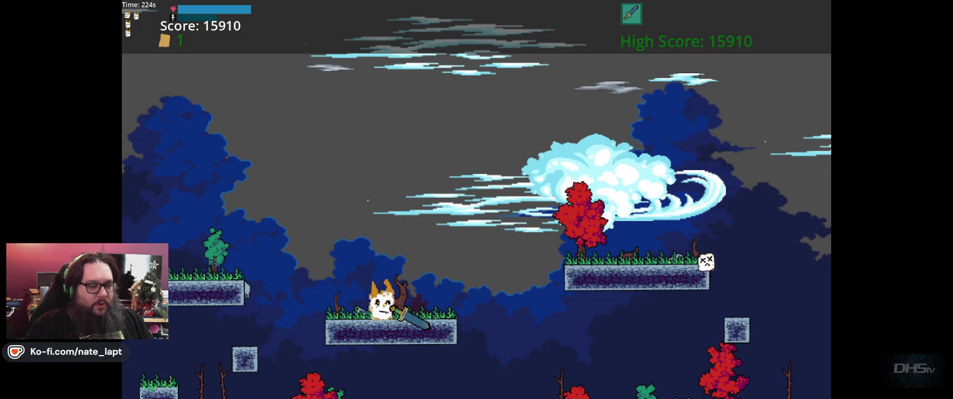
key(Right)
key(Right)
key(space)
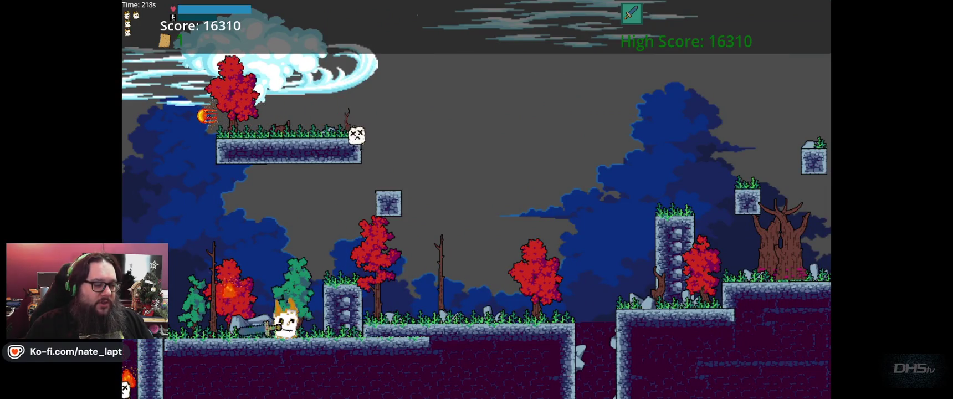
- Move back and forth around the stone pillar, reaching the floating grassy platform
key(Left)
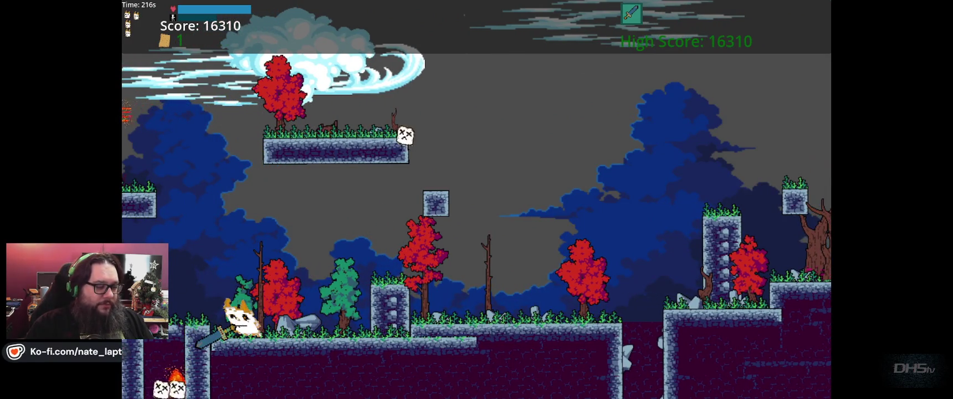
key(Left)
key(space)
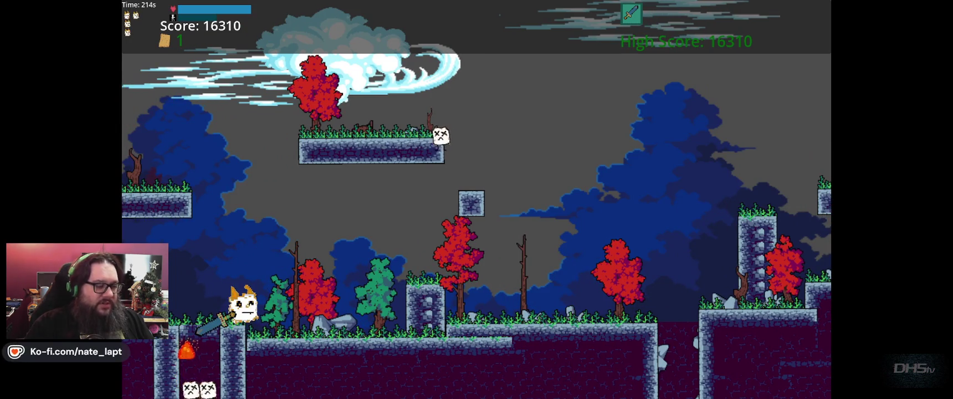
key(Right)
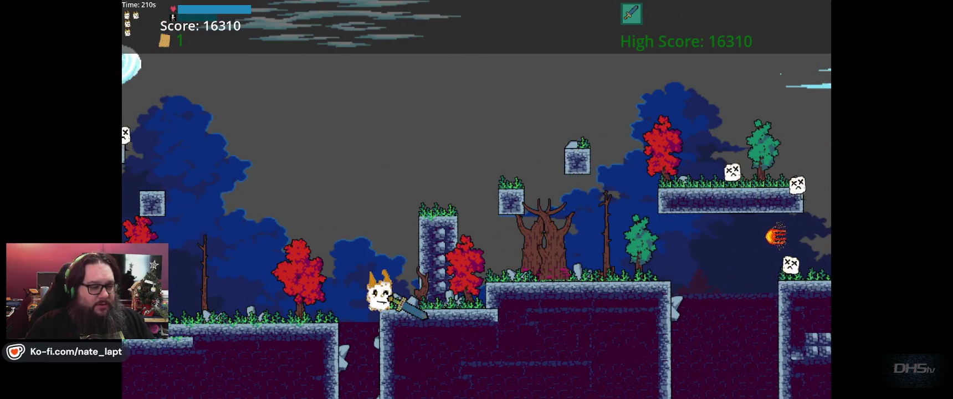
key(space)
key(Right)
key(space)
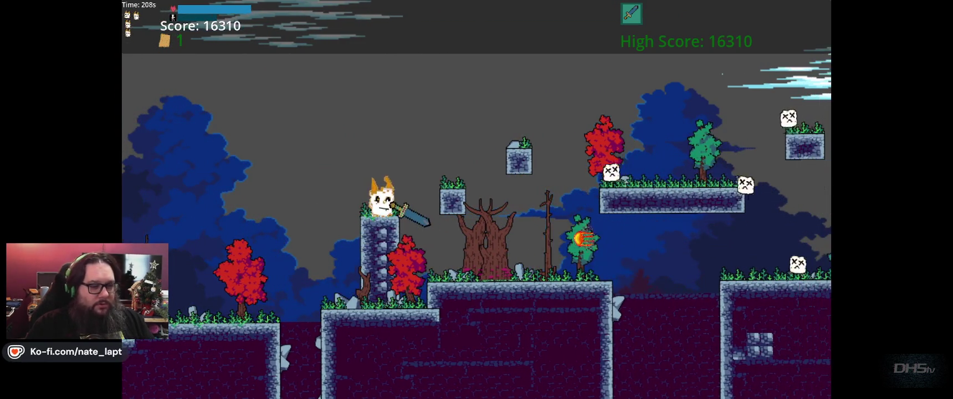
key(Right)
key(space)
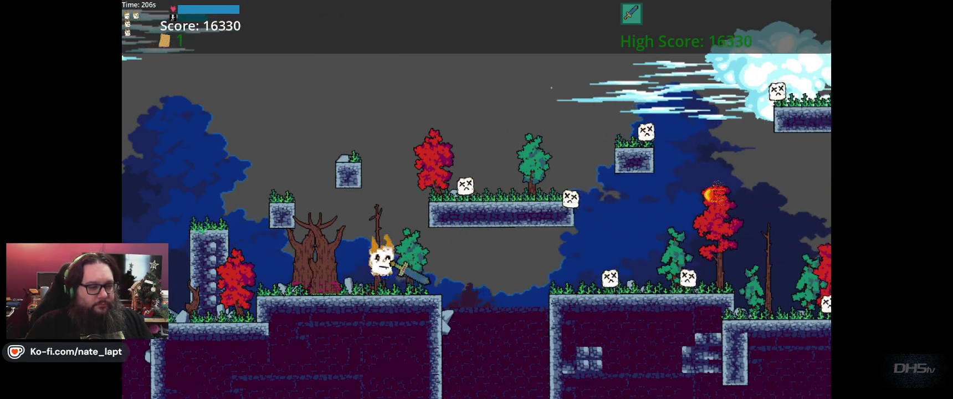
key(Left)
key(space)
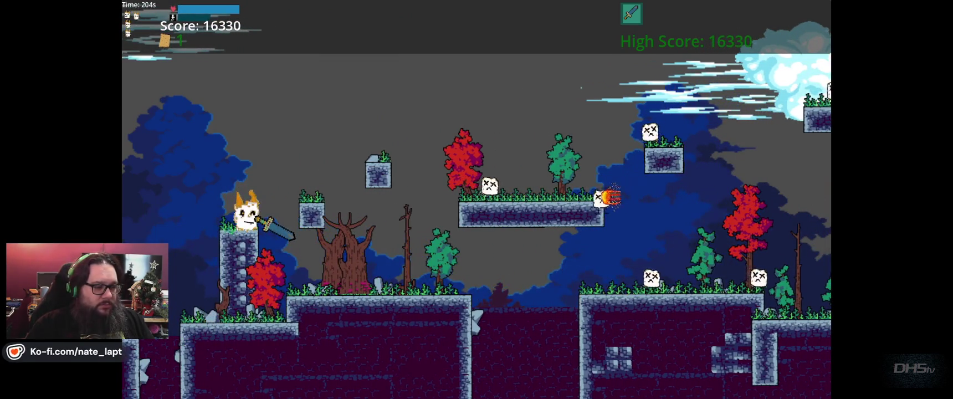
- Hop right across the floating block and upper platforms, then pause the game
key(Right)
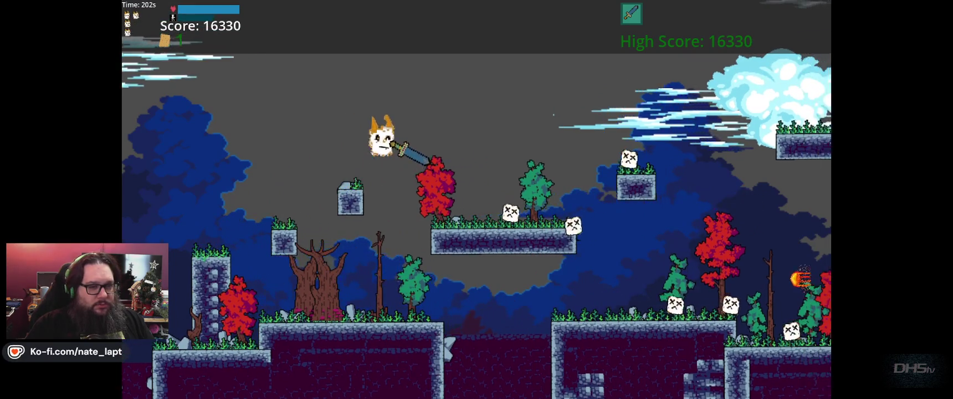
key(Right)
key(space)
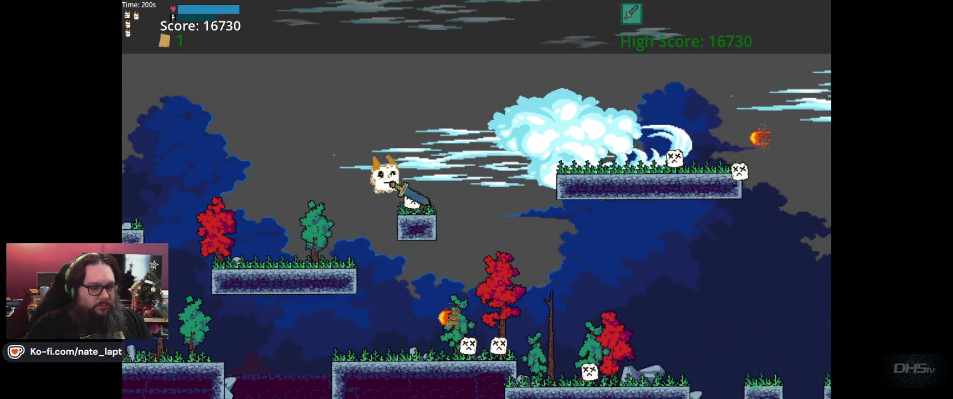
key(space)
key(Right)
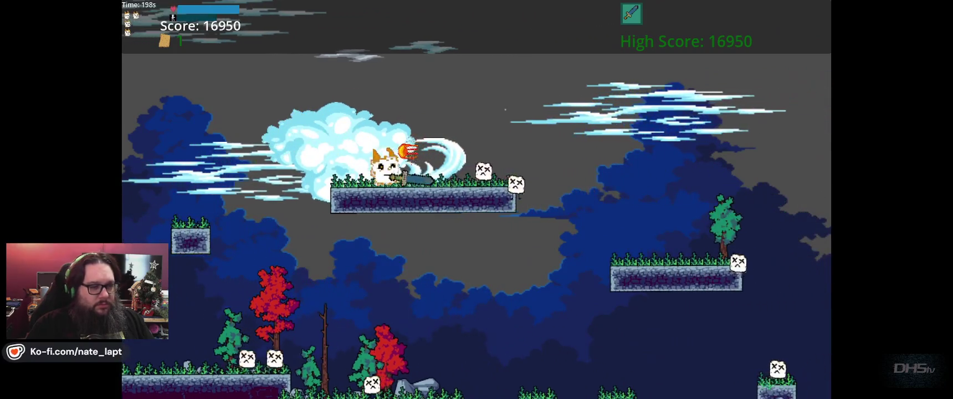
key(space)
key(Right)
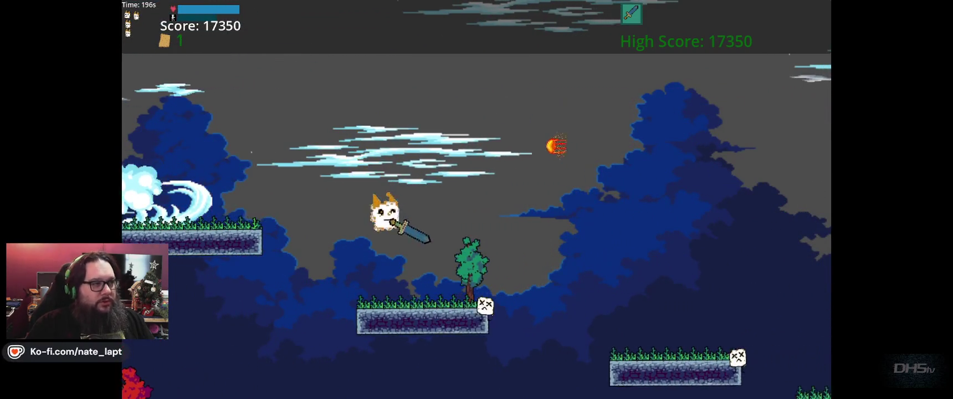
key(Right)
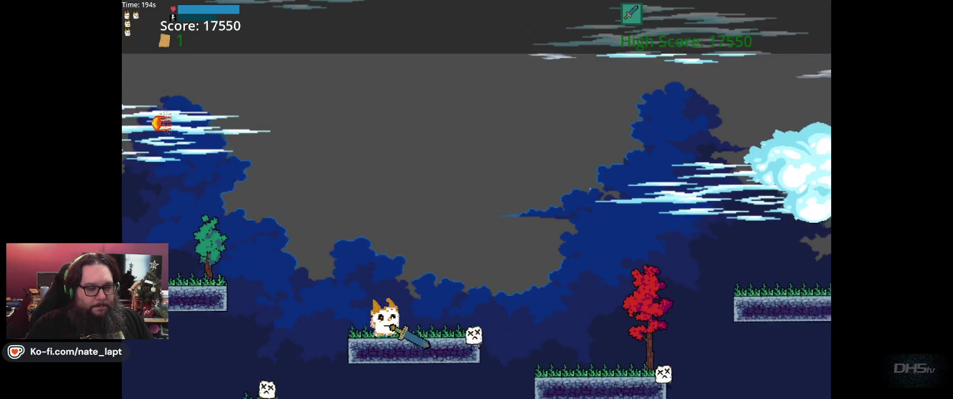
key(space)
key(Right)
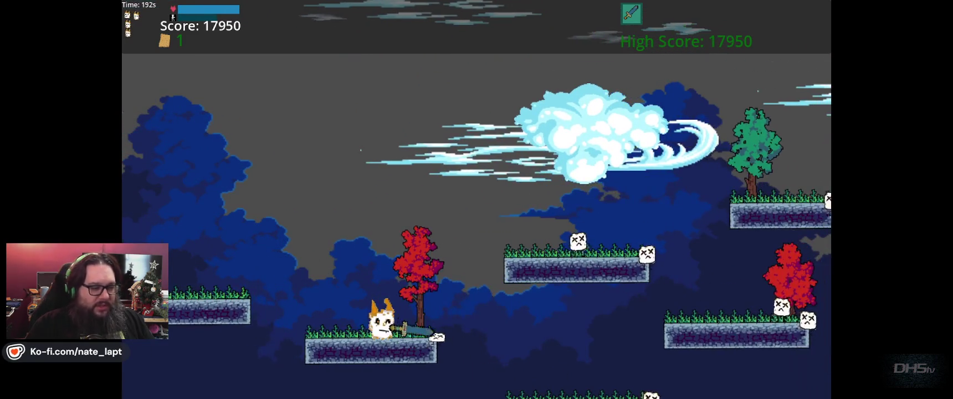
key(space)
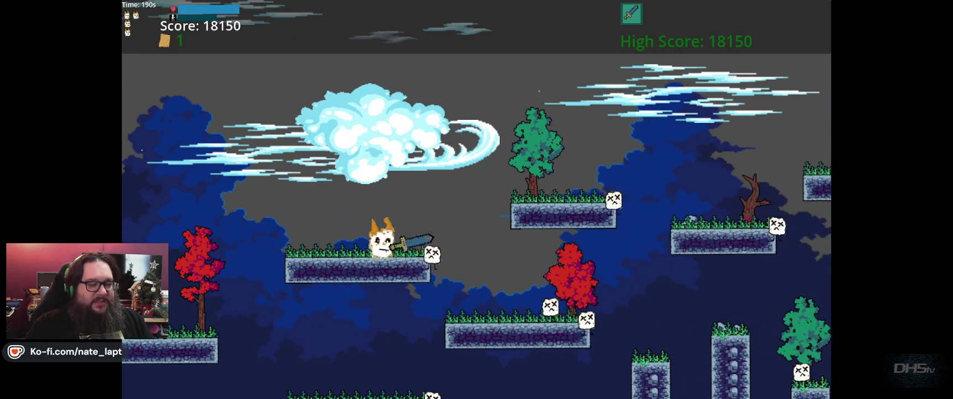
key(space)
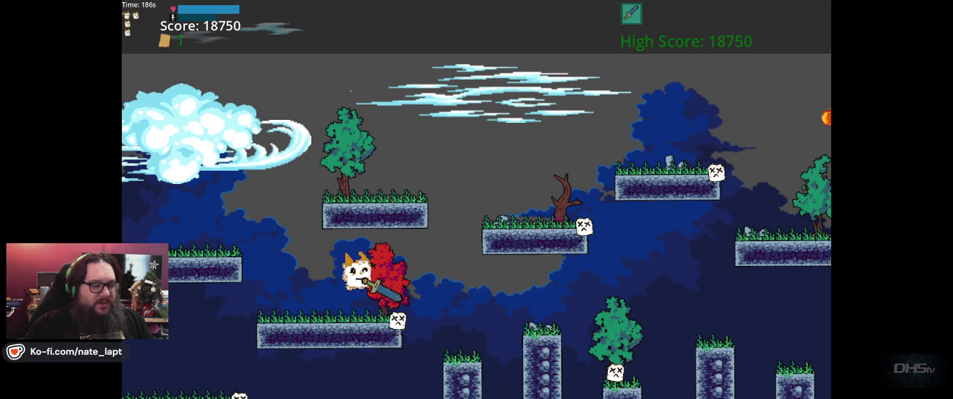
key(Escape)
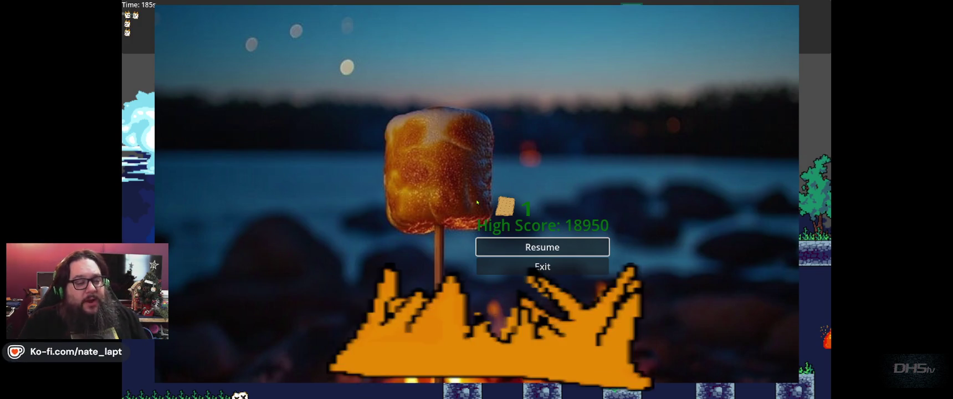
- Resume and jump the cat right between pillars until the run ends at high score 19170
key(Return)
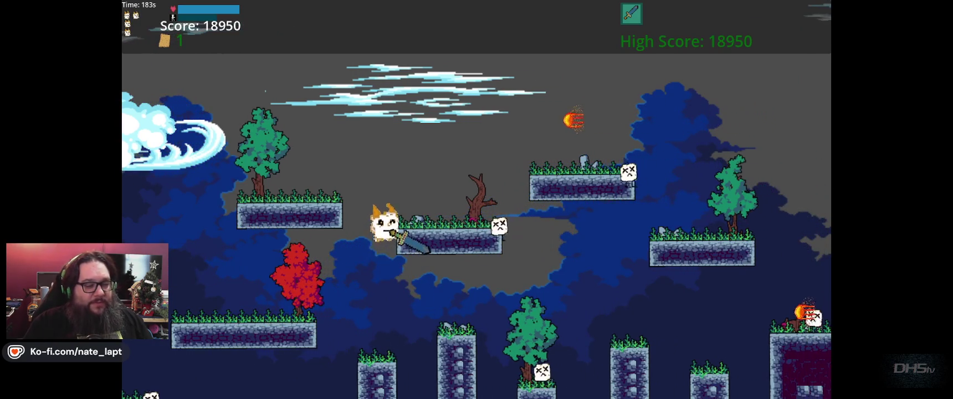
key(Right)
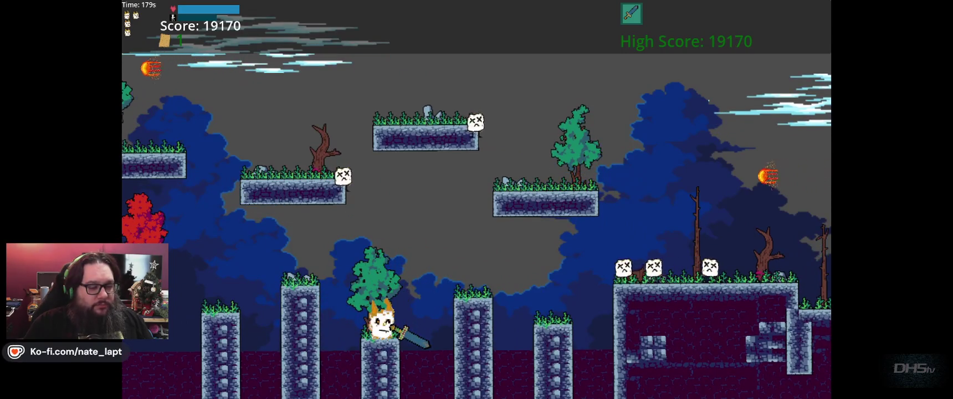
key(space)
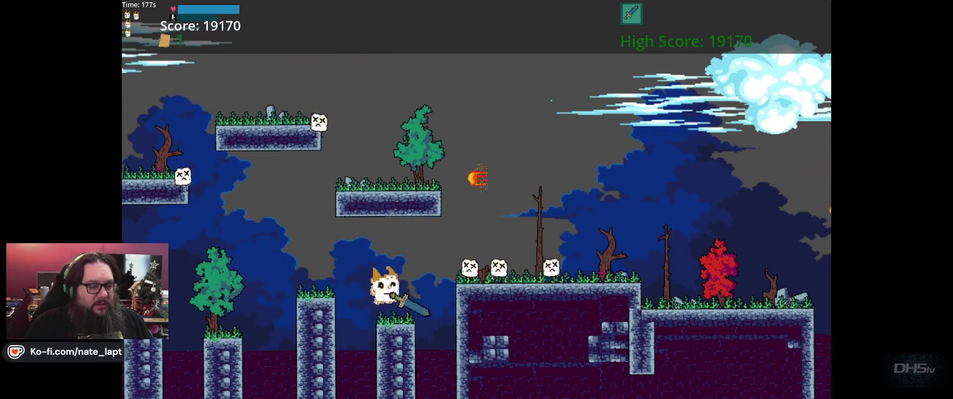
key(Right)
key(space)
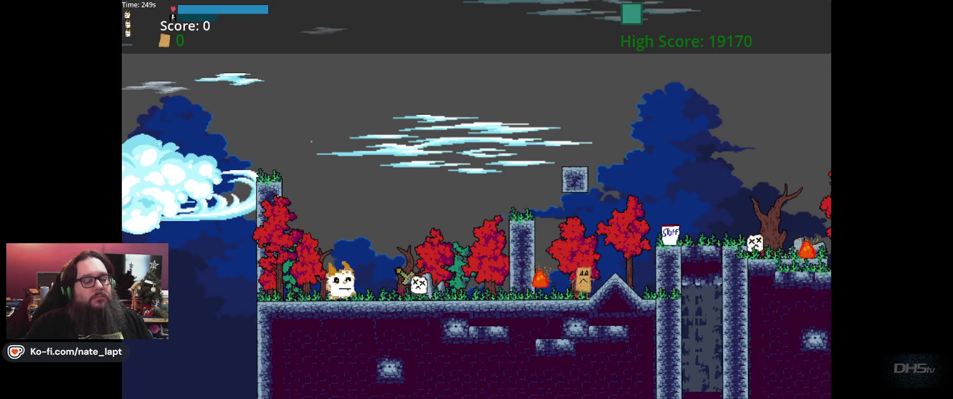
- Run and jump the cat right past the STUFF box onto the pillars, defeating enemies
key(space)
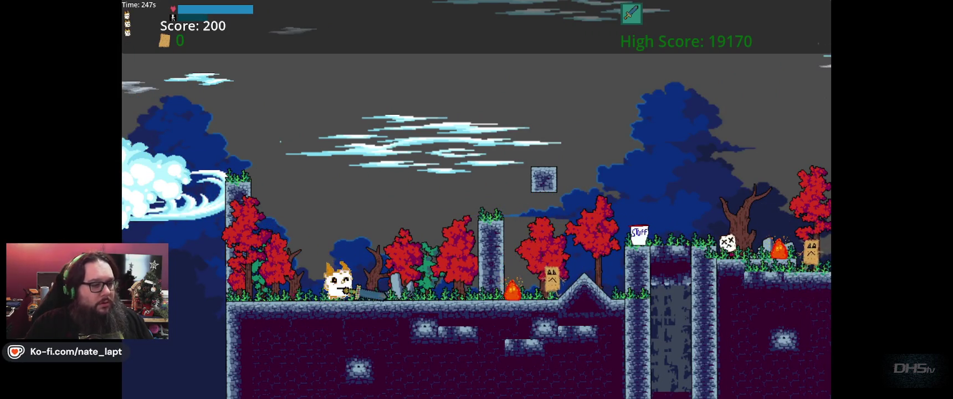
key(Right)
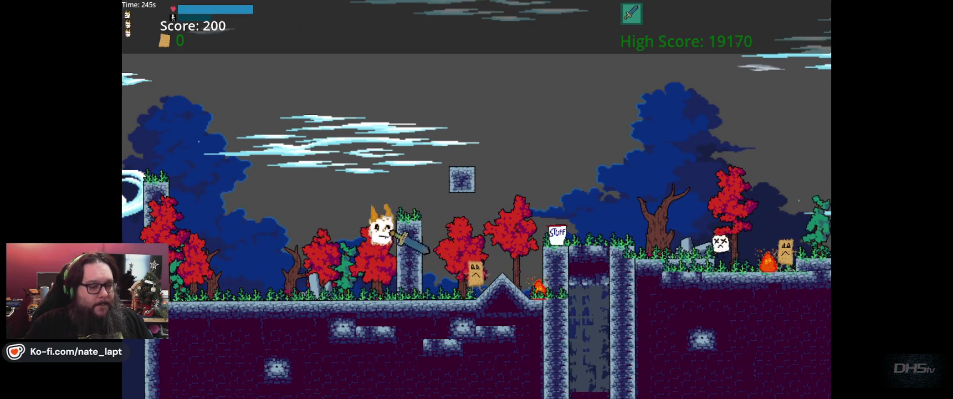
key(Right)
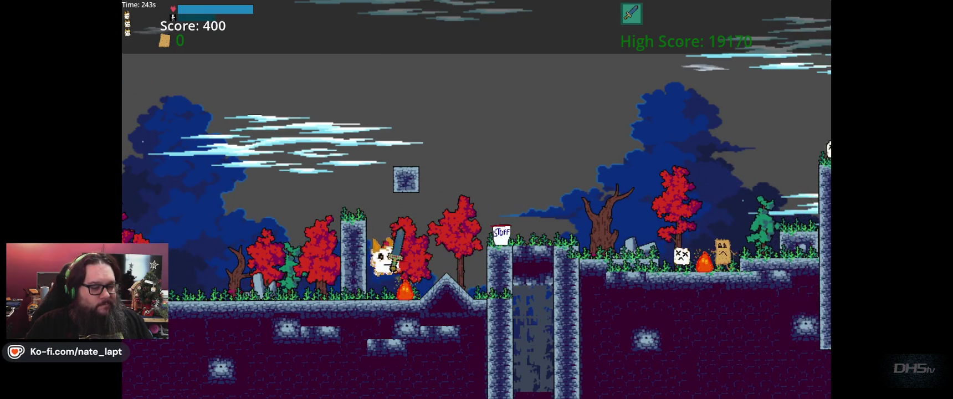
key(space)
key(Right)
key(space)
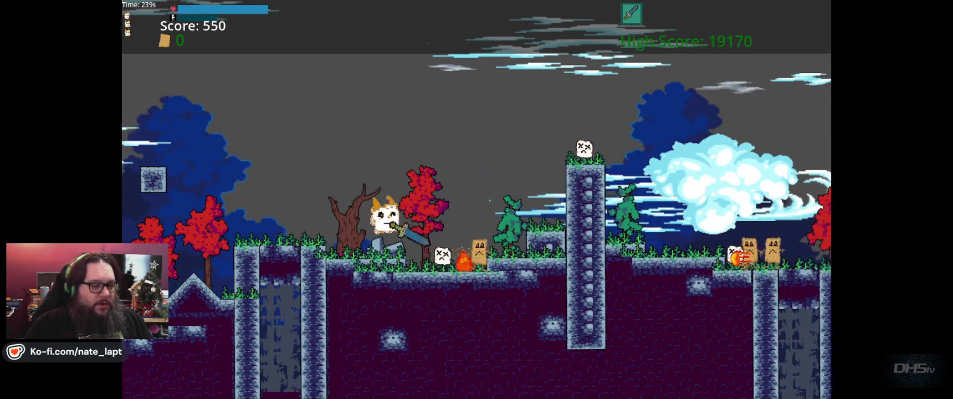
key(Right)
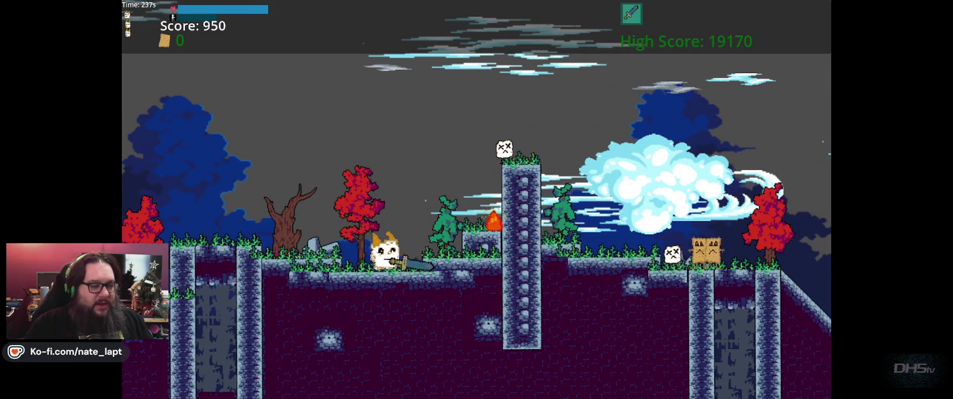
- Climb the tall pillar, drop off to attack enemies, then hop a block onto the stone pillar
key(space)
key(Right)
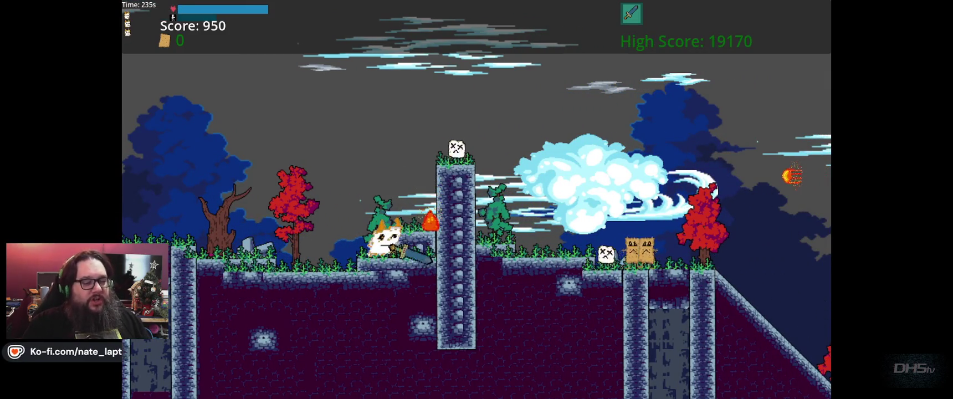
key(Right)
key(space)
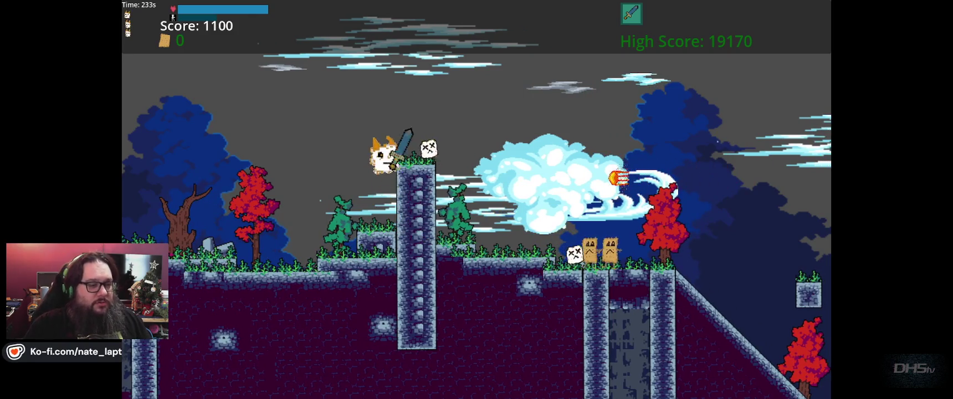
key(Right)
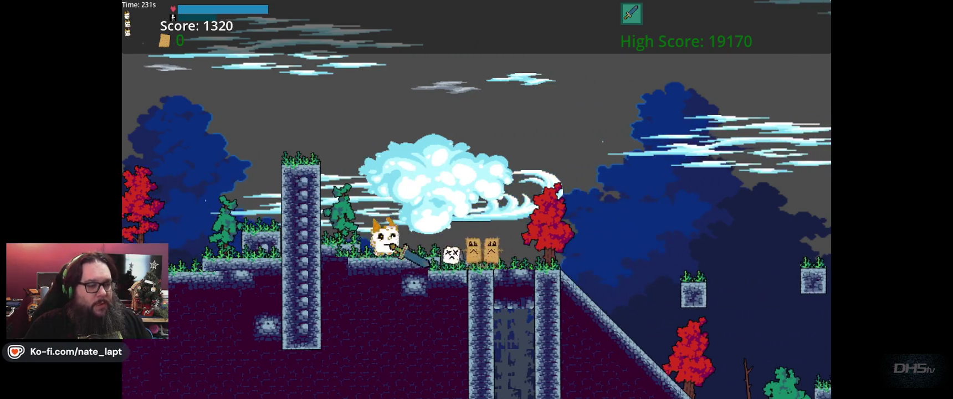
key(Right)
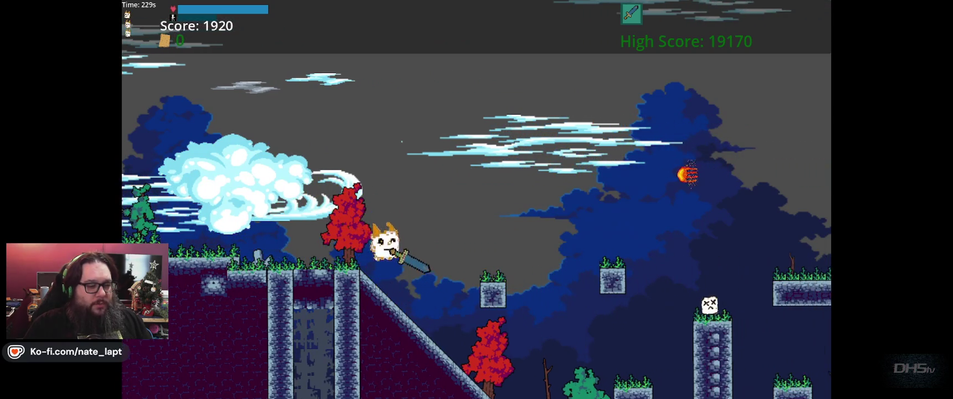
key(space)
key(Right)
key(space)
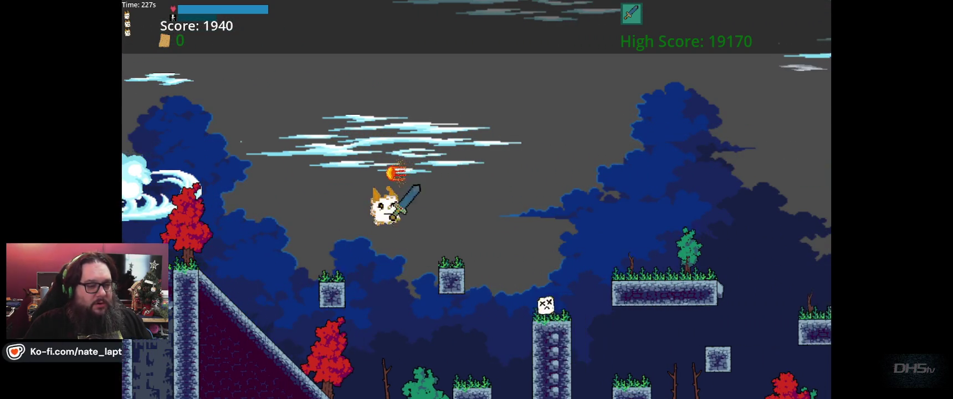
key(Right)
key(space)
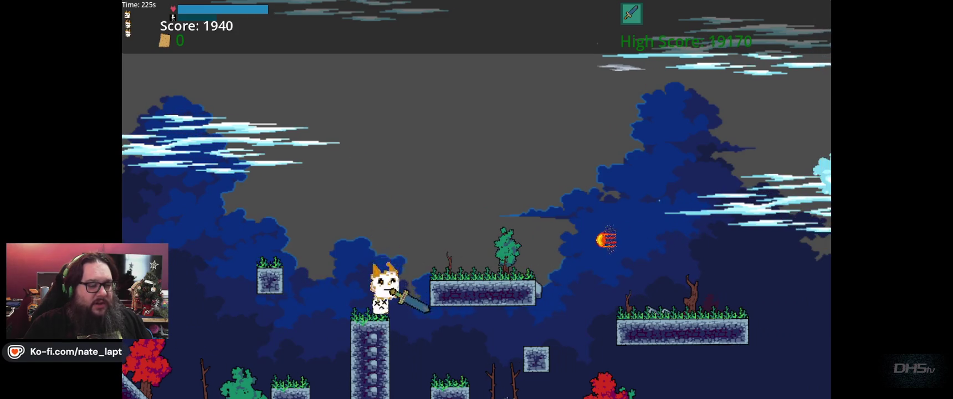
- Jump across platforms, attack the skull enemy, then drop into the pit and climb onto the stone tower
key(Right)
key(space)
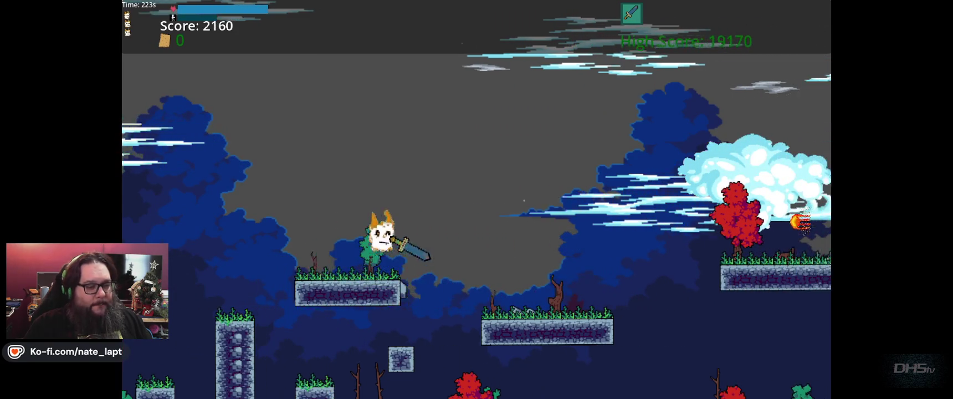
key(space)
key(Right)
key(space)
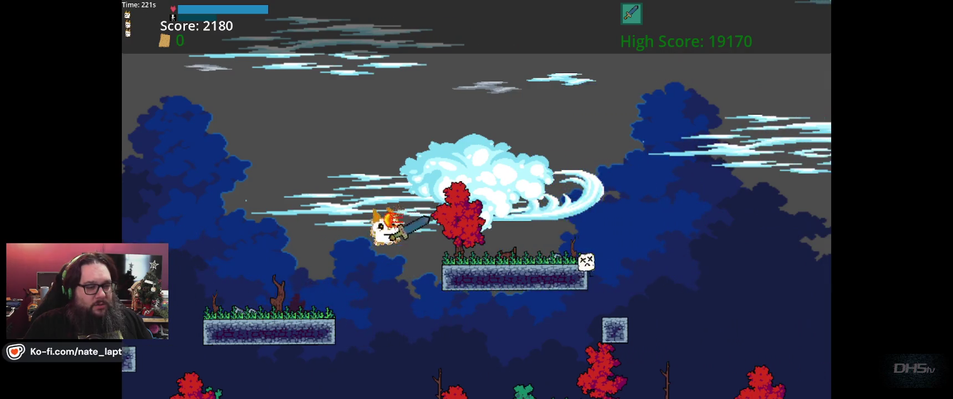
key(Right)
key(space)
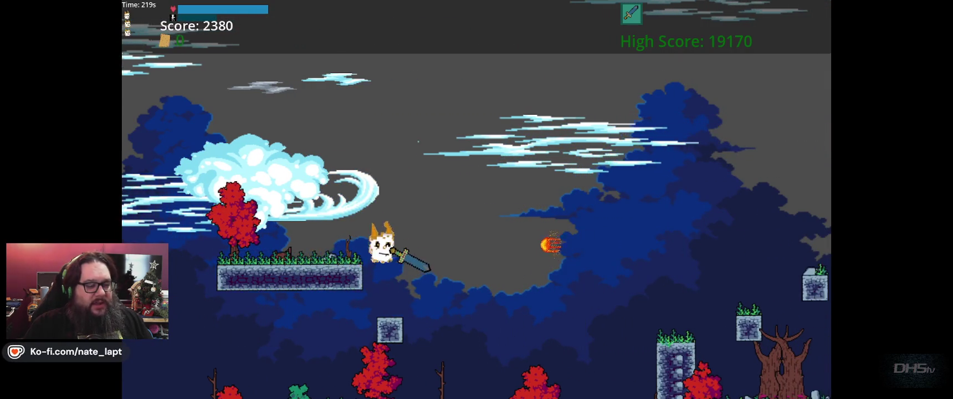
key(Right)
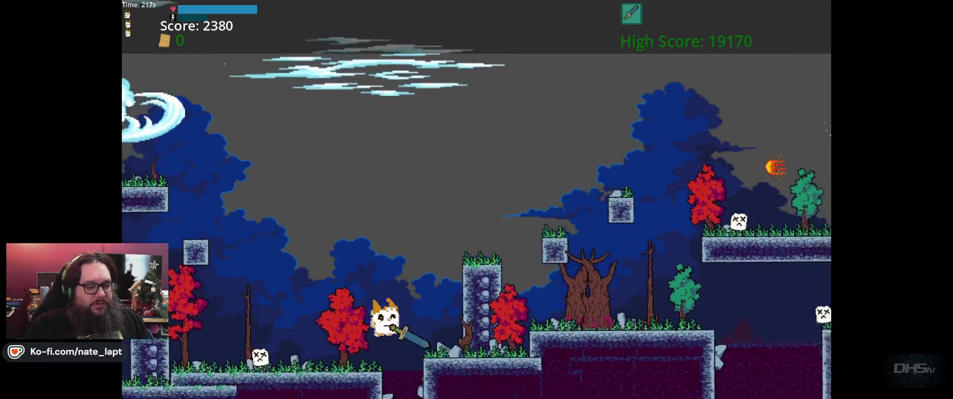
key(Right)
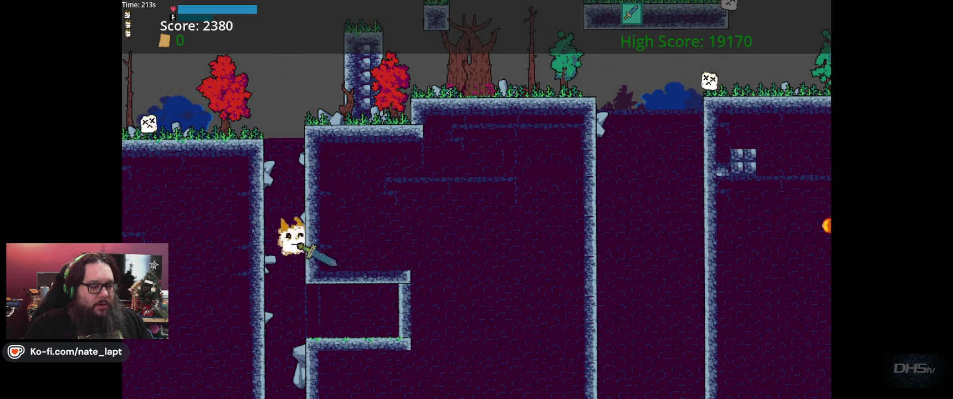
key(space)
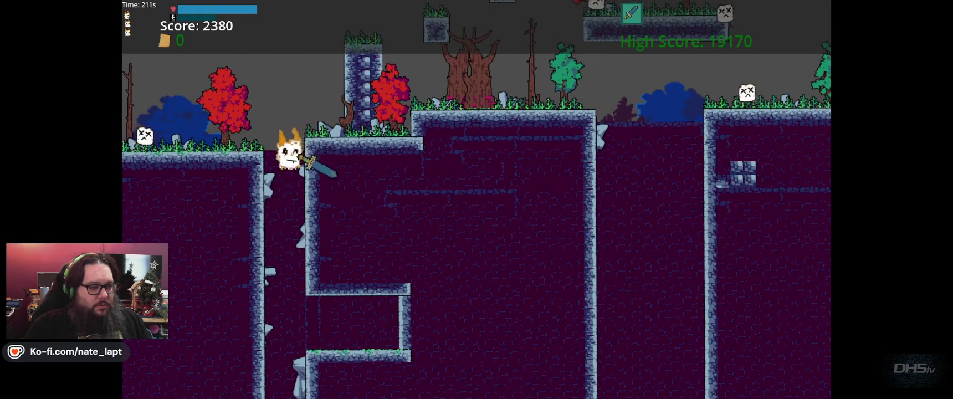
key(Right)
key(space)
key(Right)
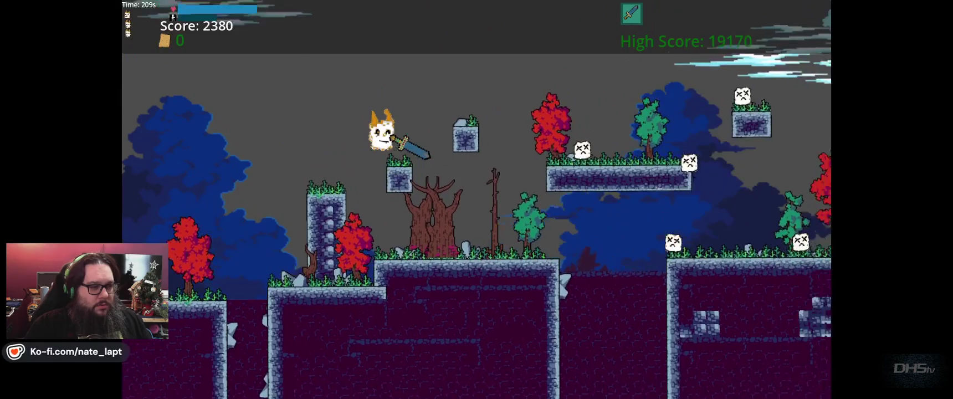
- Drop to the lower ledge, jump onto the long upper platform, then cross to the next platforms
key(Right)
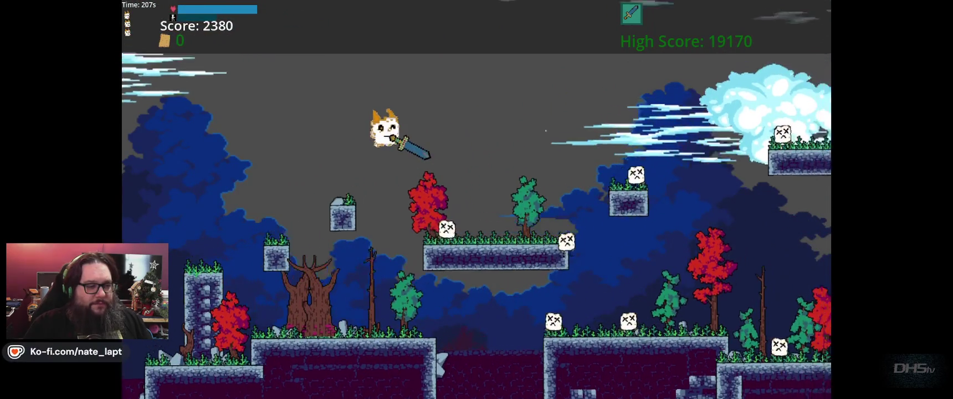
key(Right)
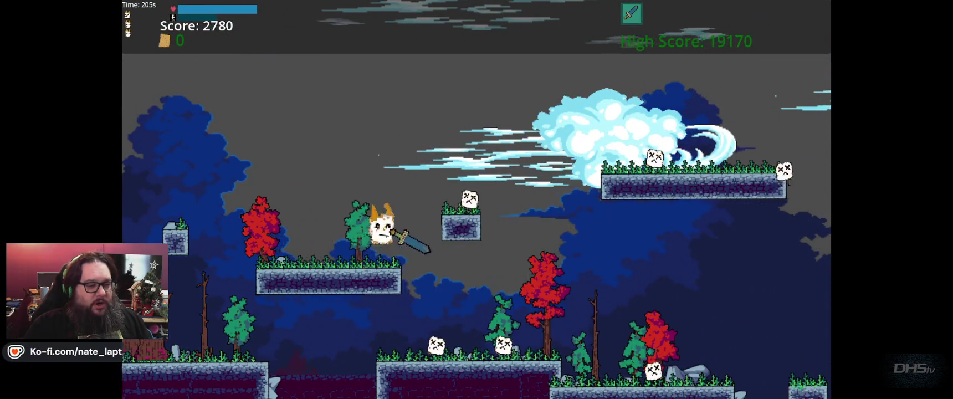
key(space)
key(space)
key(Right)
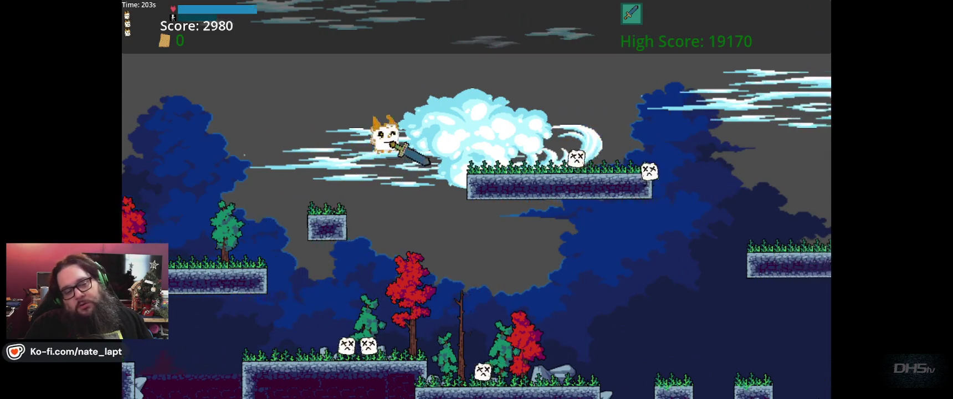
key(Right)
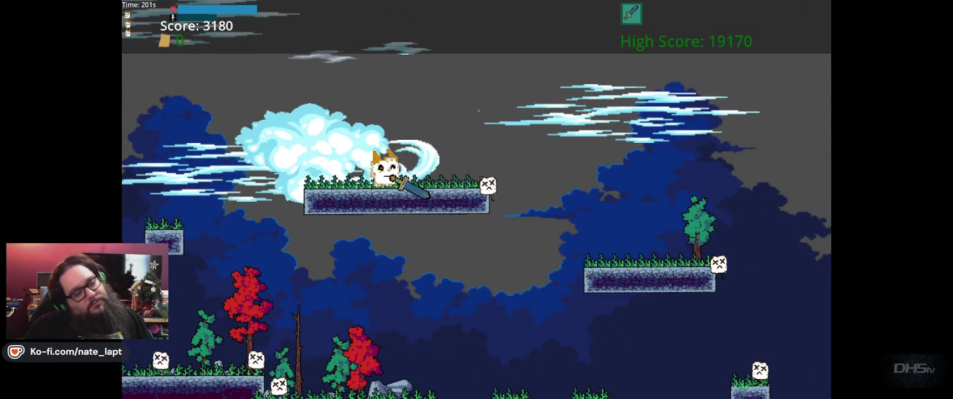
key(space)
key(Right)
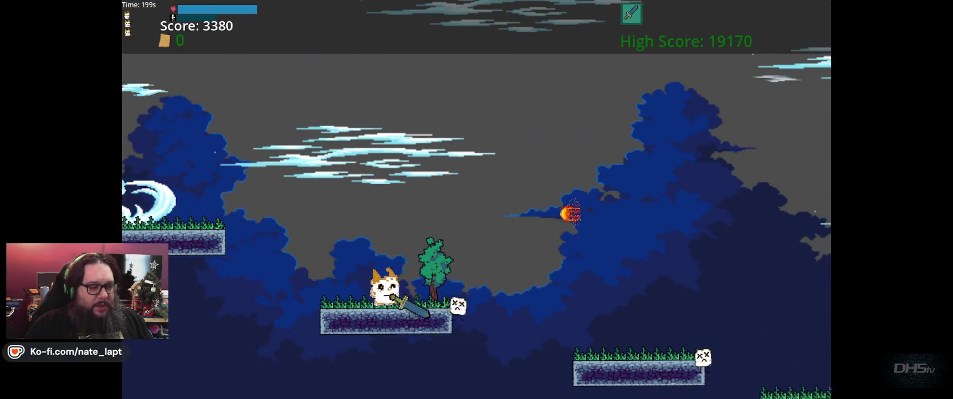
key(Right)
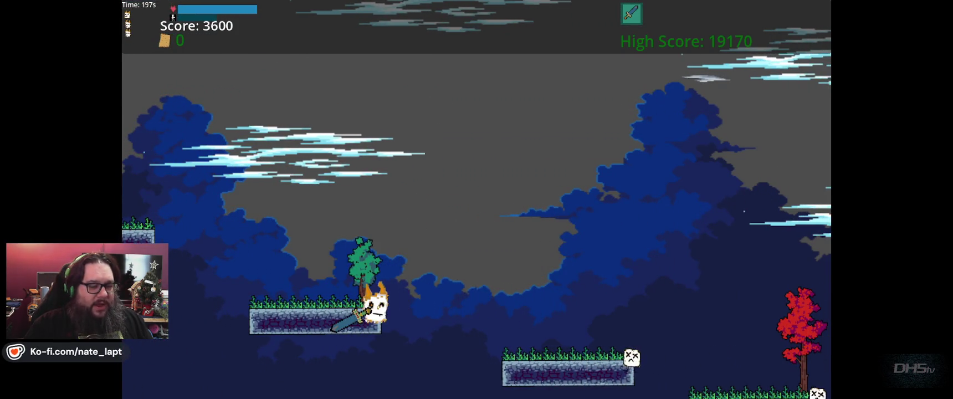
key(Right)
key(space)
key(Right)
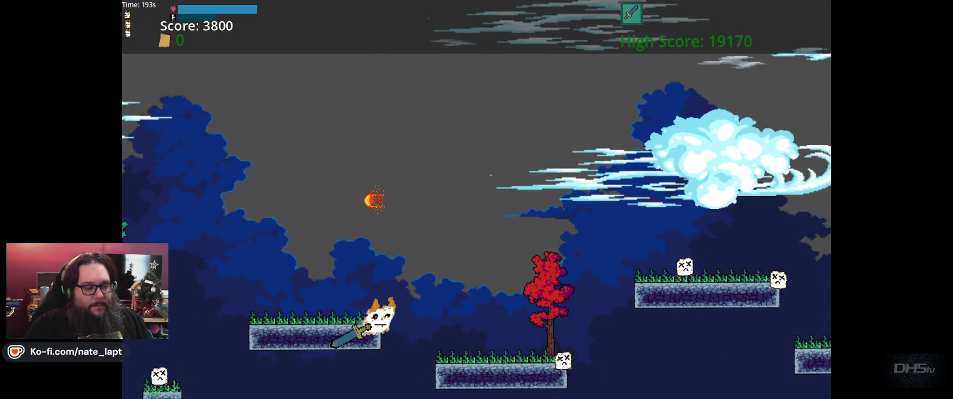
- Attack enemies on the lower platform, then jump from stone pillar to pillar heading right
key(Right)
key(space)
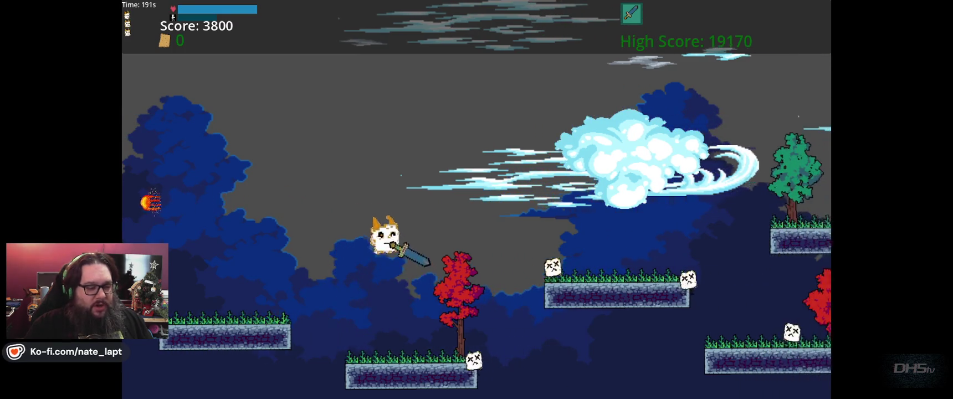
key(Right)
key(space)
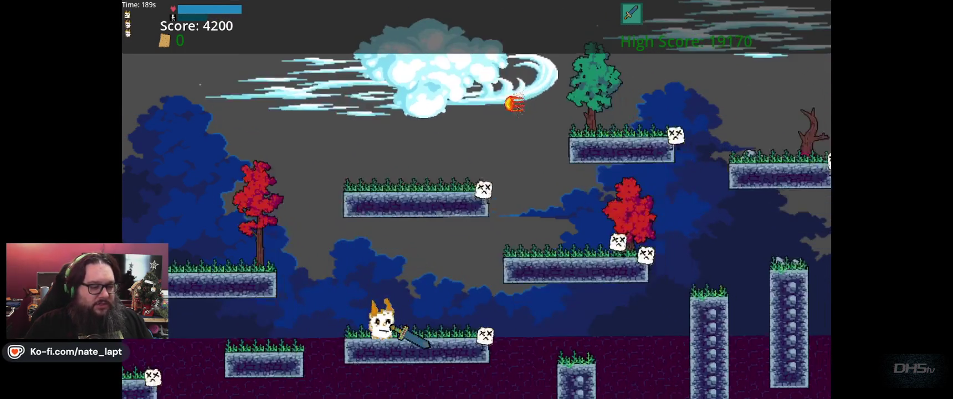
key(Right)
key(space)
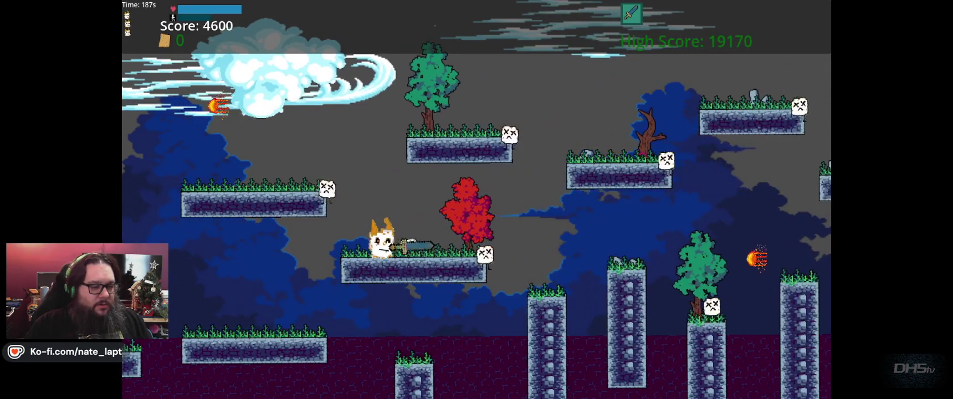
key(Right)
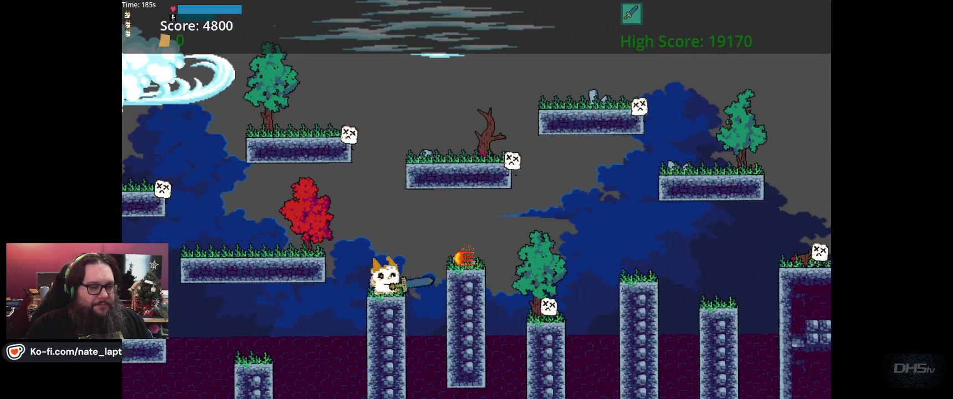
key(space)
key(Right)
key(space)
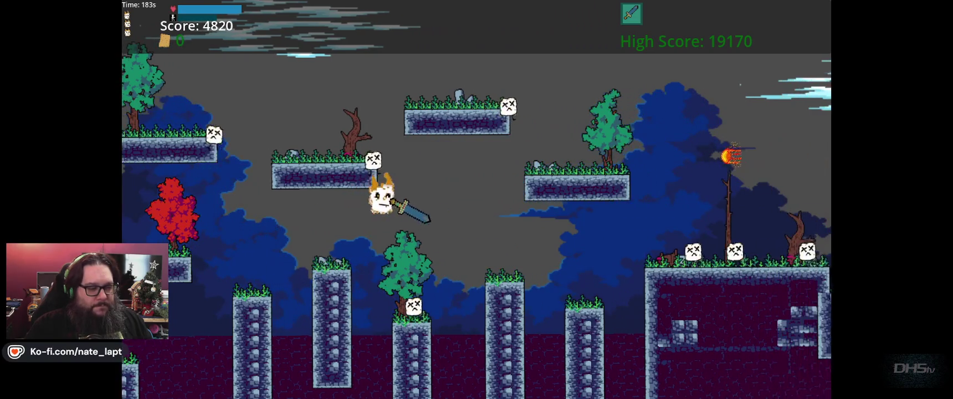
key(Right)
key(space)
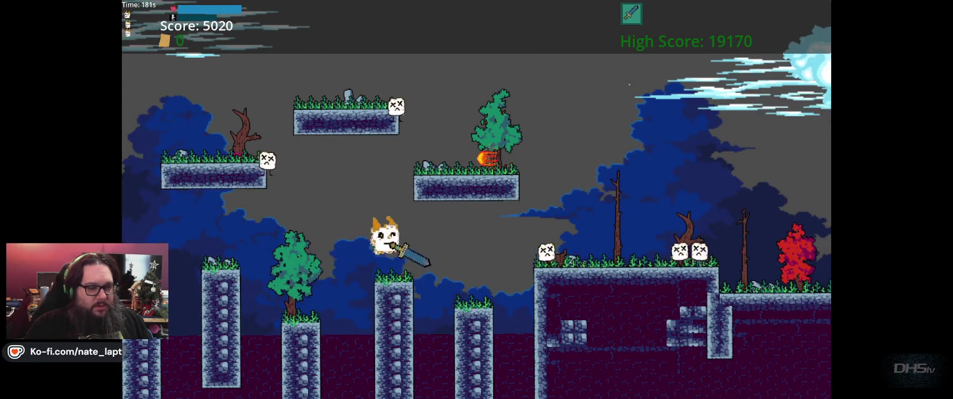
key(space)
- Slay the marshmallows on the big platform, cross the hill and gap, and finish the forest level
key(Right)
key(space)
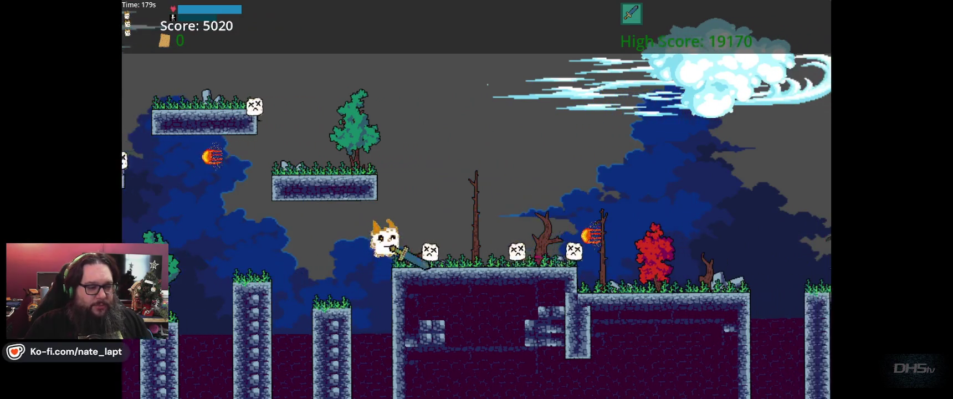
key(Right)
key(space)
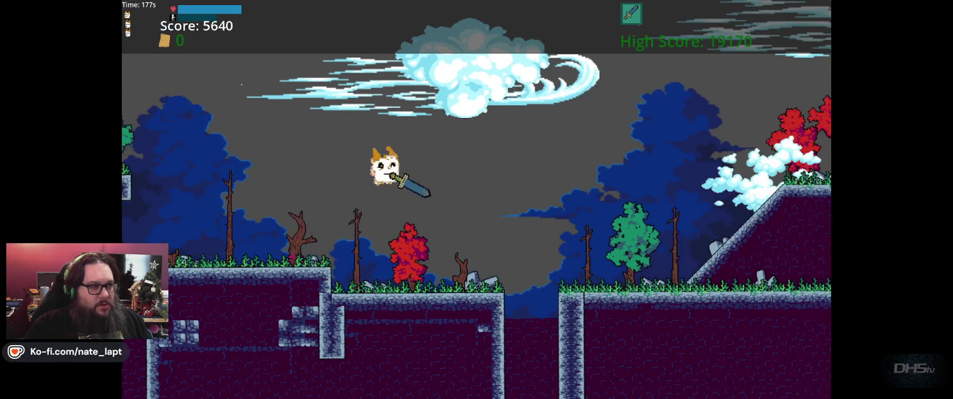
key(space)
key(Right)
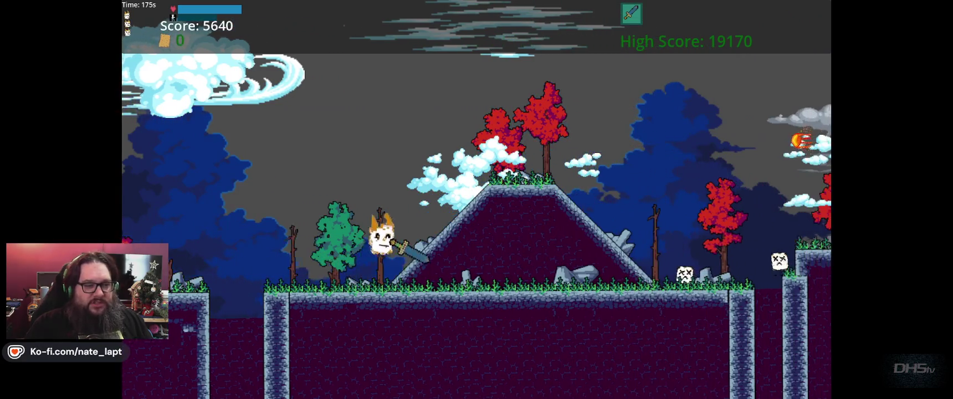
key(space)
key(Right)
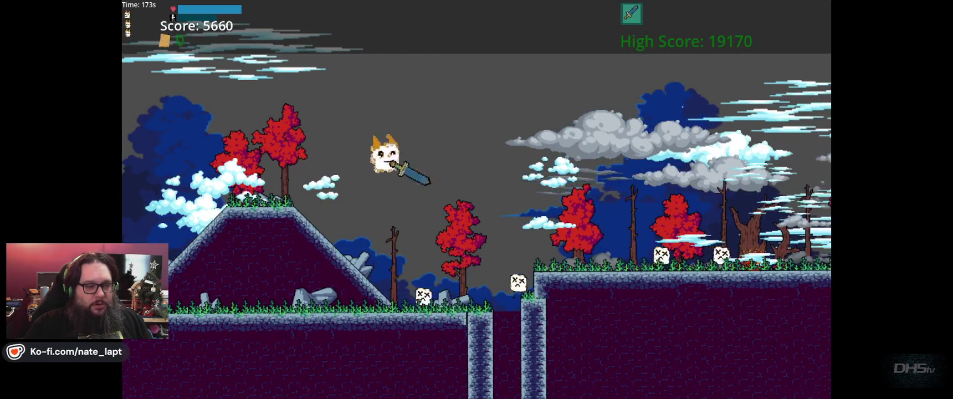
key(Right)
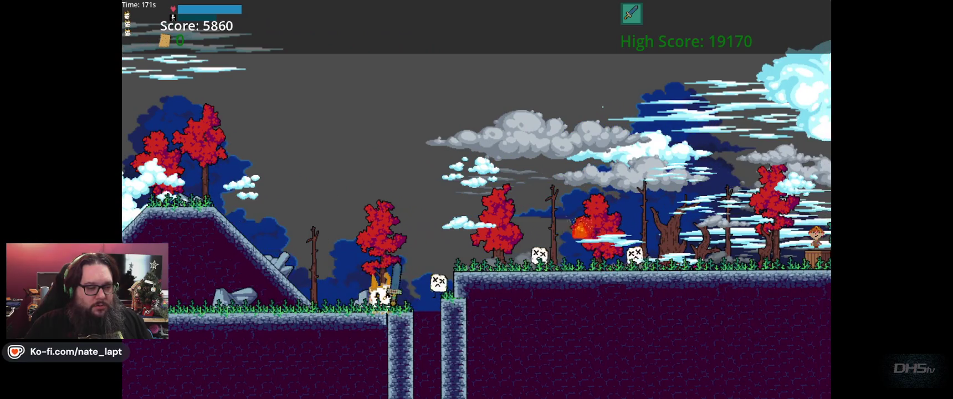
key(space)
key(Right)
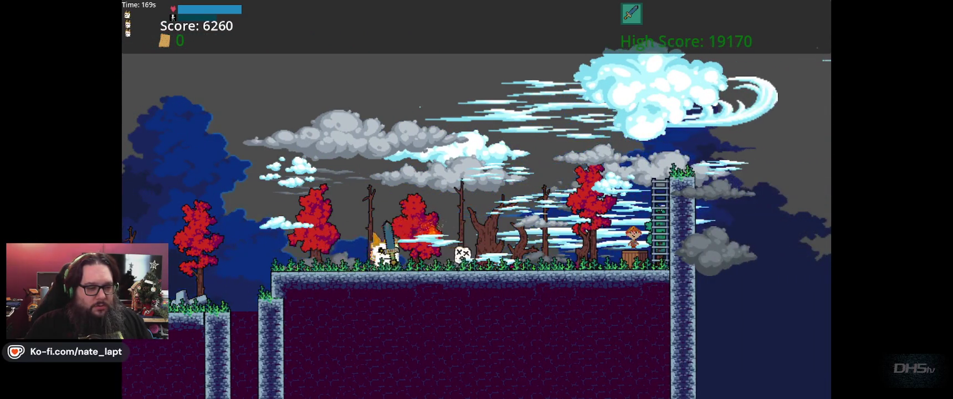
key(Right)
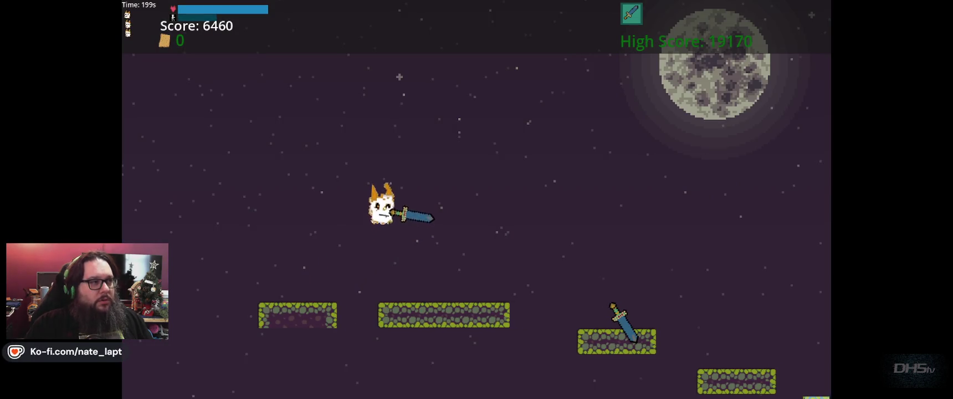
- Pause the game with Esc, resume it, and drop the cat onto the cobblestone platform
key(Escape)
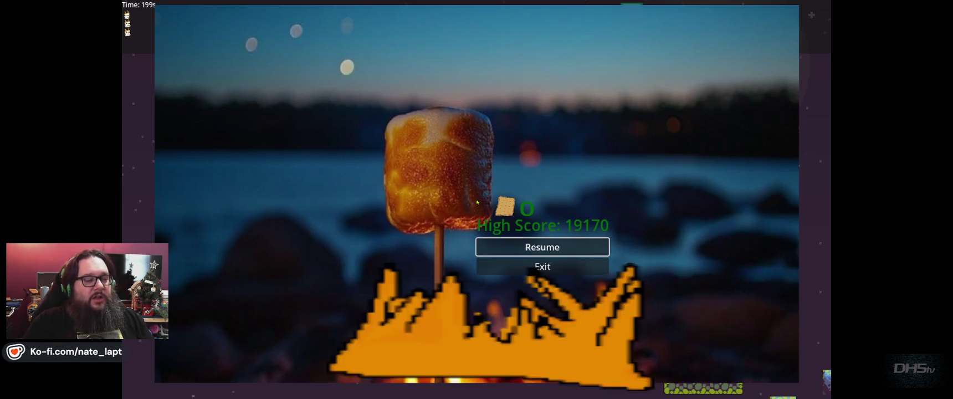
key(Escape)
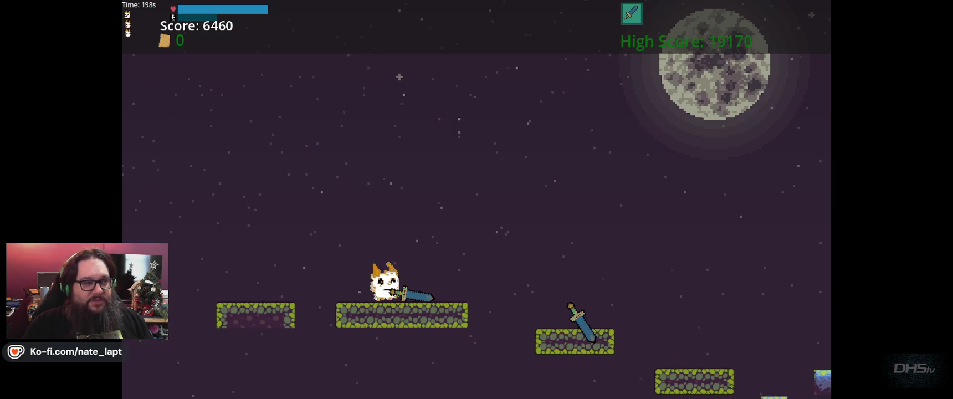
key(Right)
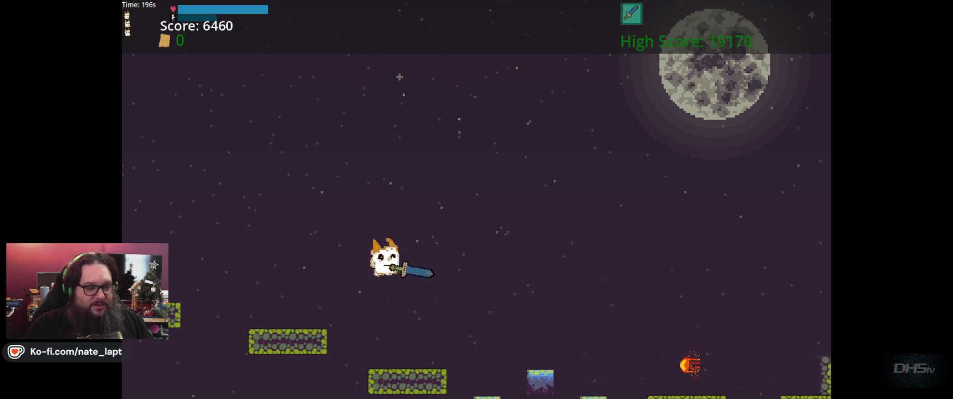
- Run and jump right across the night stage down to the ground
key(Right)
key(space)
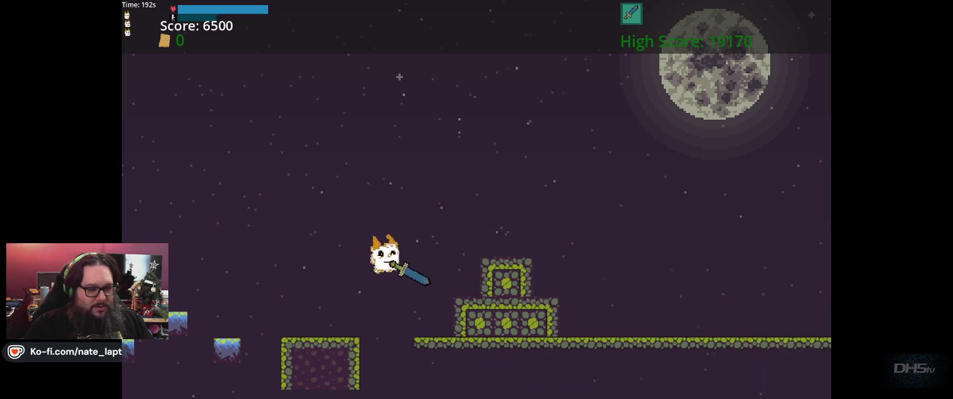
key(Right)
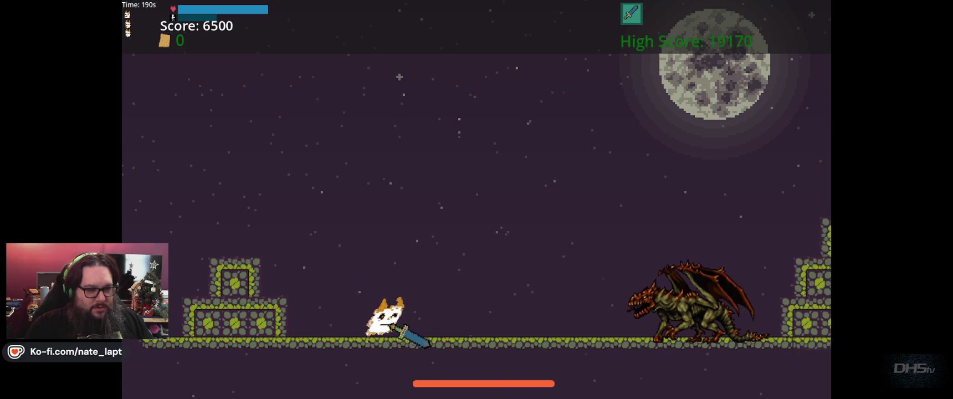
- Run and jump past the dragon onto the pyramid's second tier
key(Right)
key(space)
key(Right)
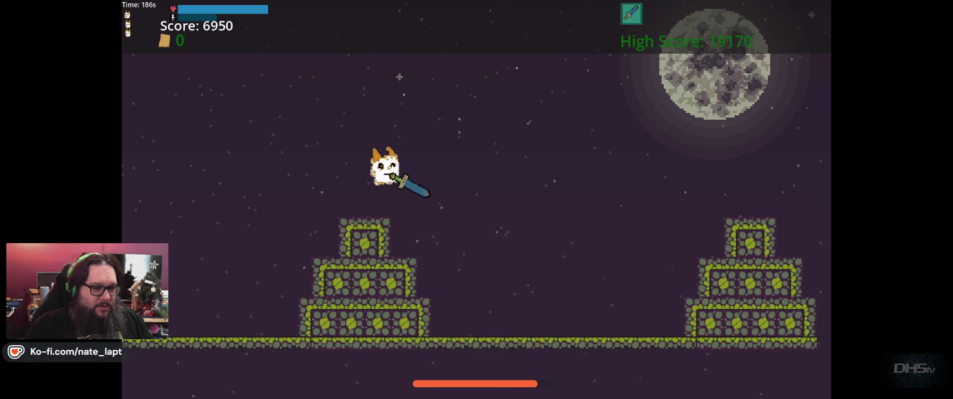
key(Right)
key(space)
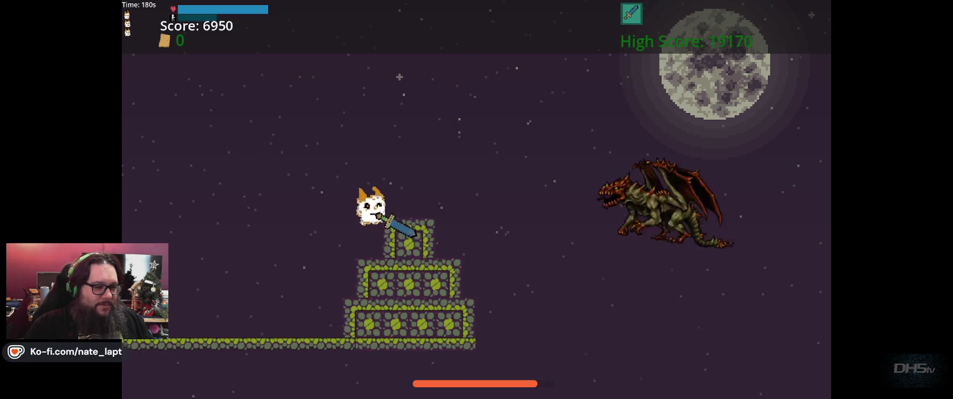
- Drop left, then jump back up the pyramid tiers and leap off facing left
key(Left)
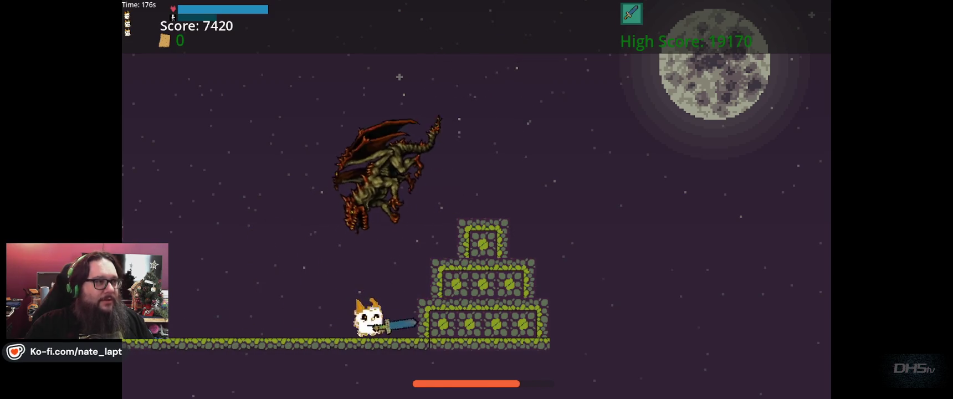
key(Right)
key(space)
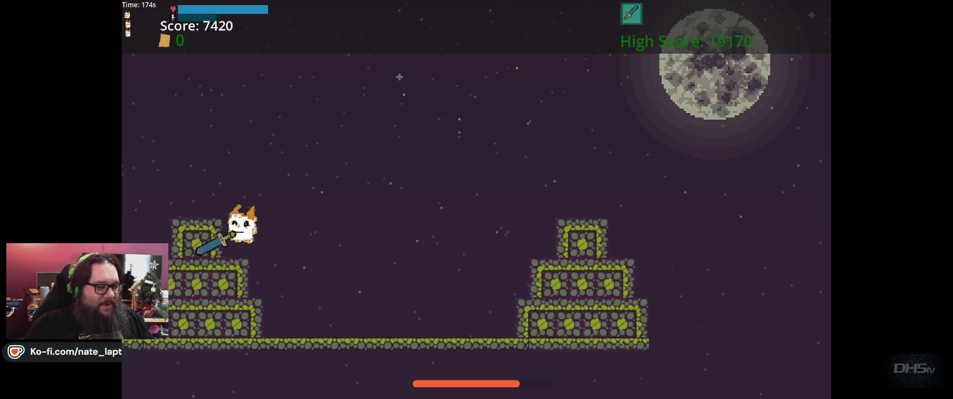
key(space)
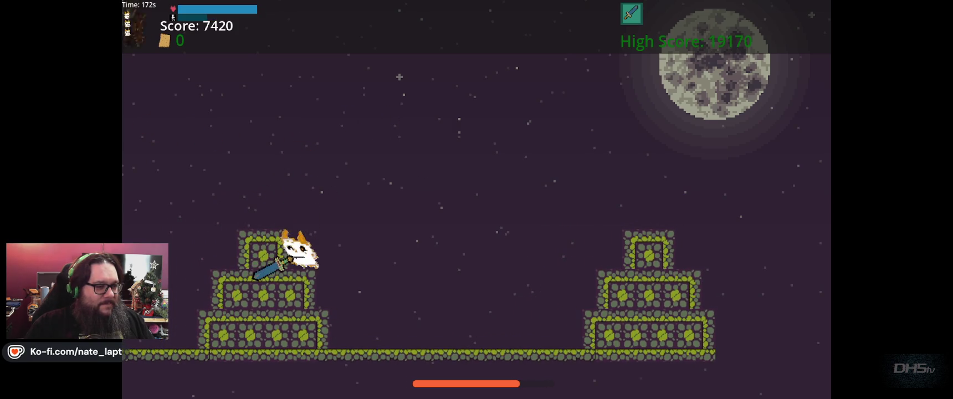
key(Left)
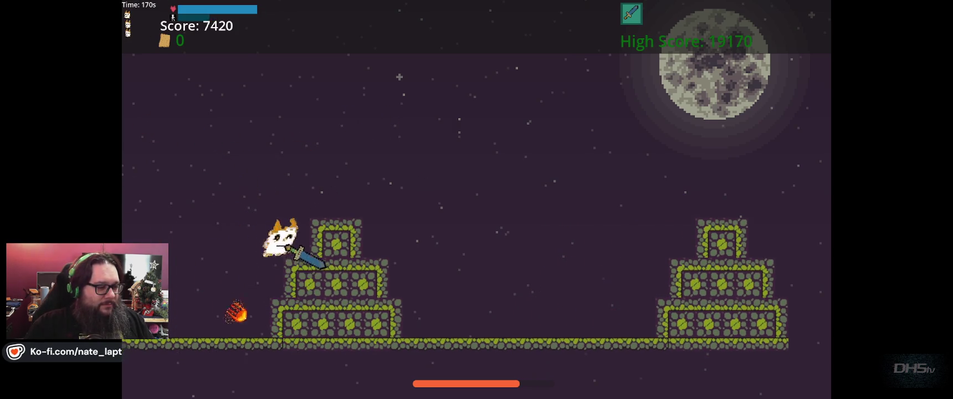
key(Right)
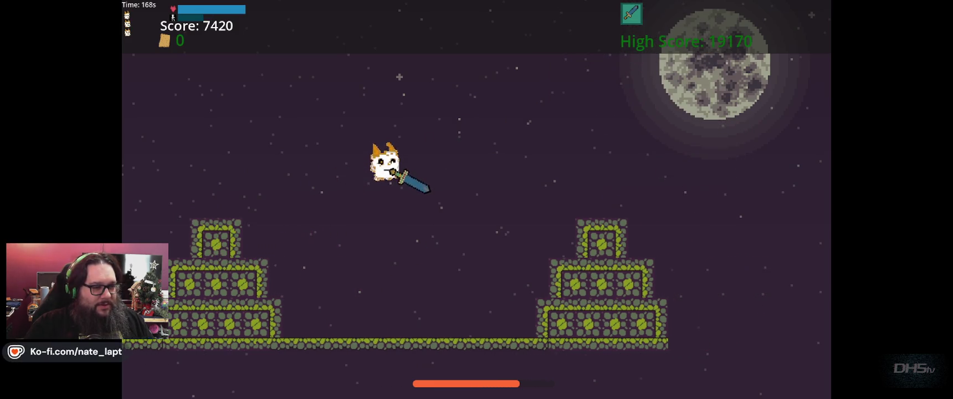
key(space)
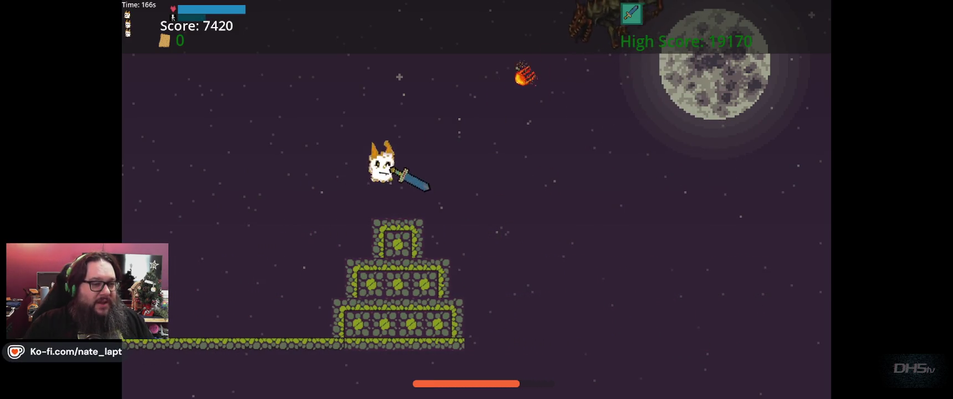
key(space)
key(Left)
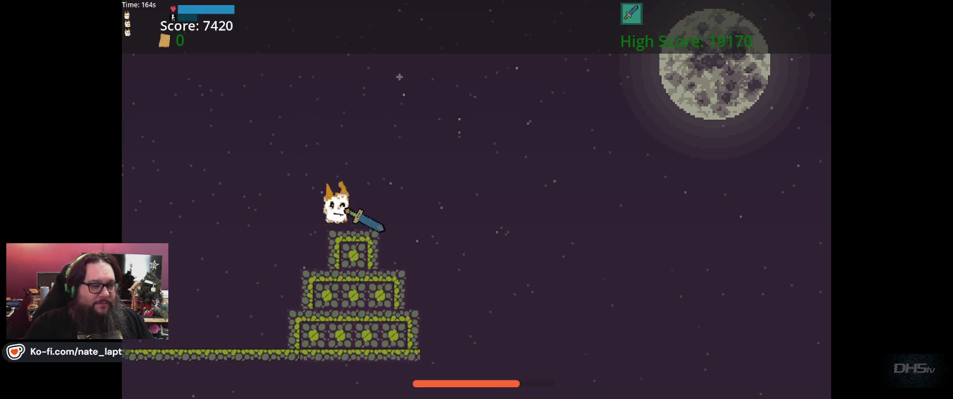
- Move left away from the dragon, jumping to strike it, then double-jump onto the tower top
key(space)
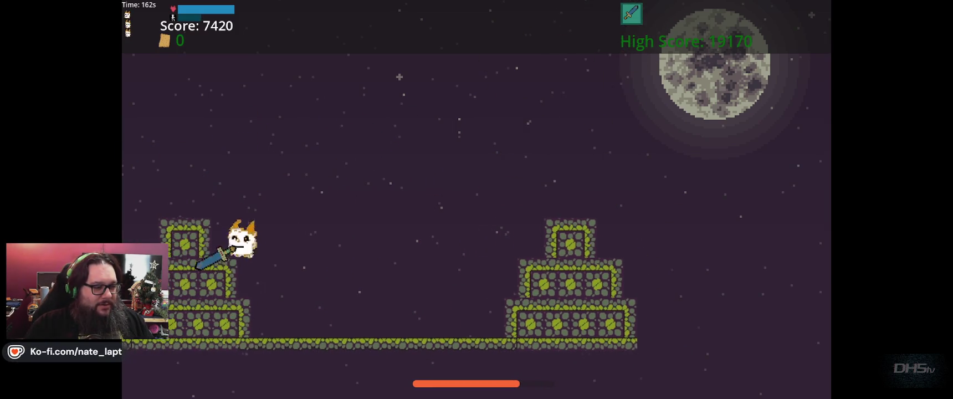
key(space)
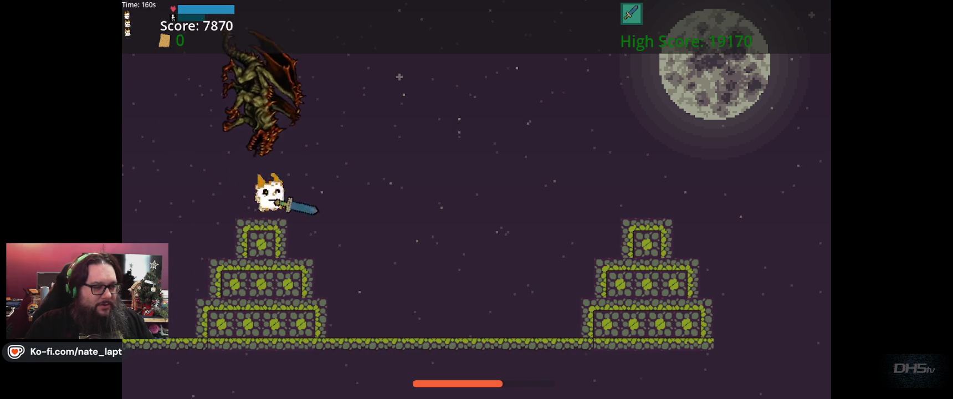
key(space)
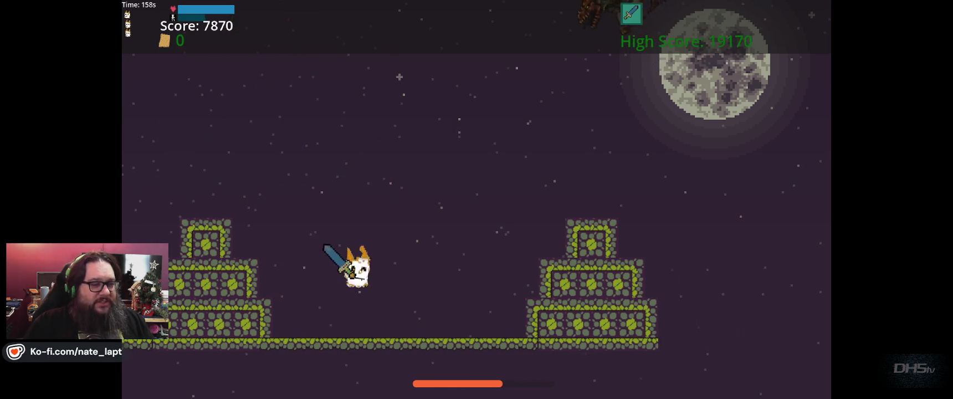
key(space)
key(space)
key(Left)
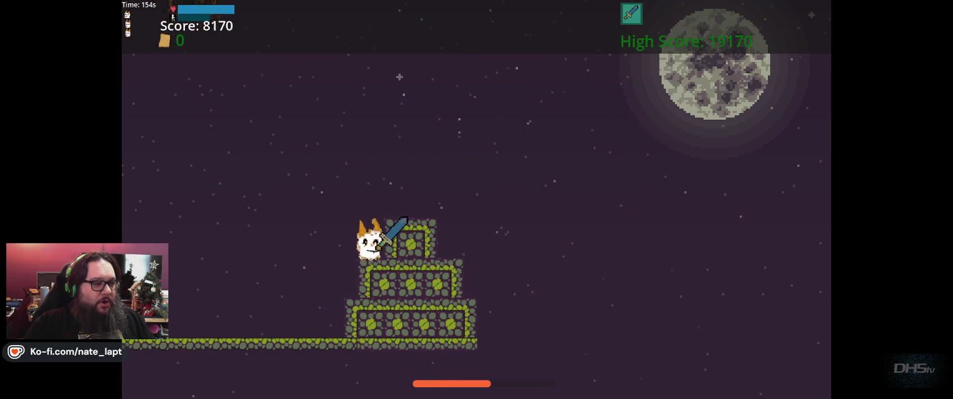
key(space)
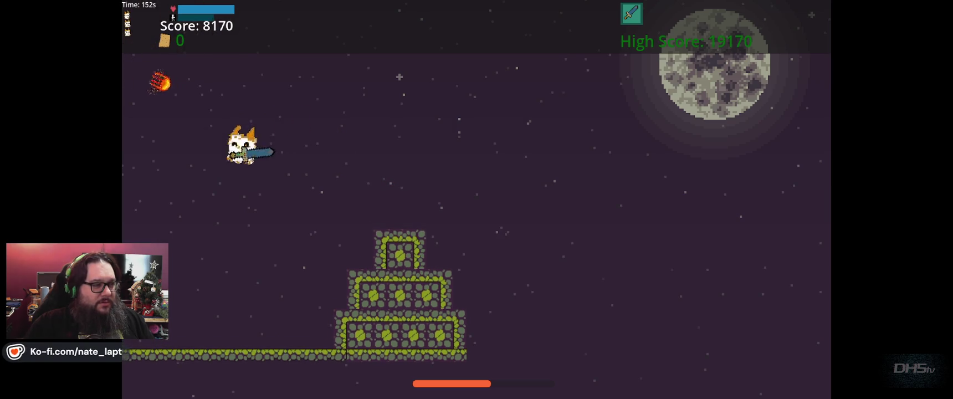
key(space)
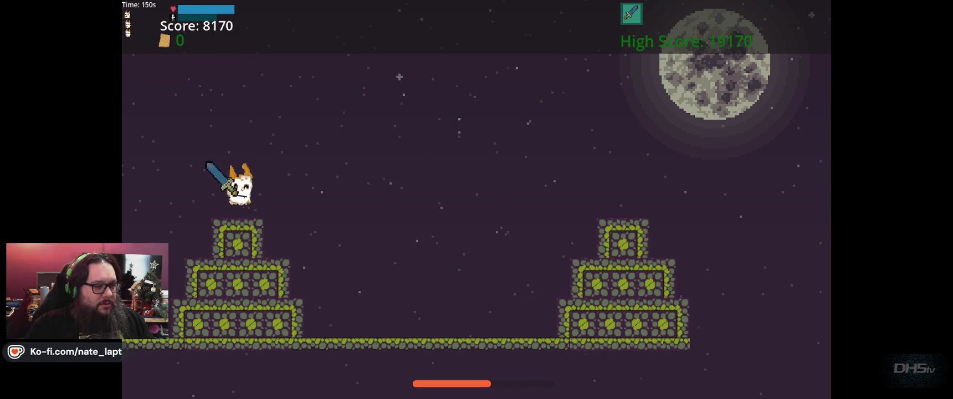
key(space)
key(space)
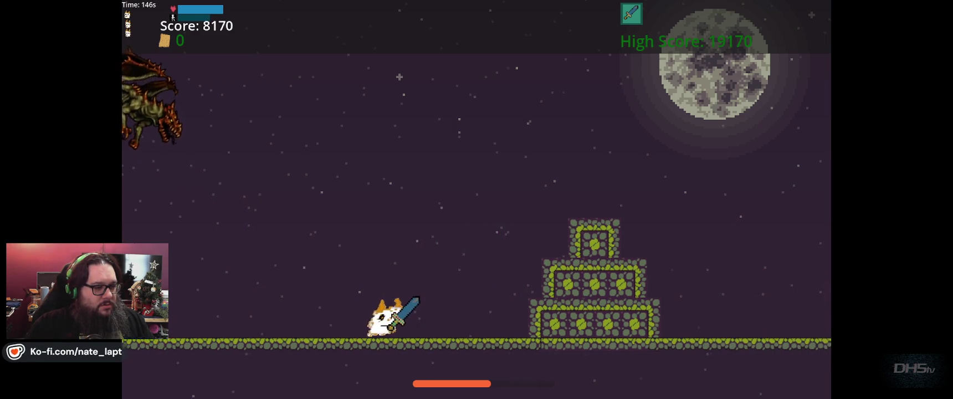
key(space)
key(space)
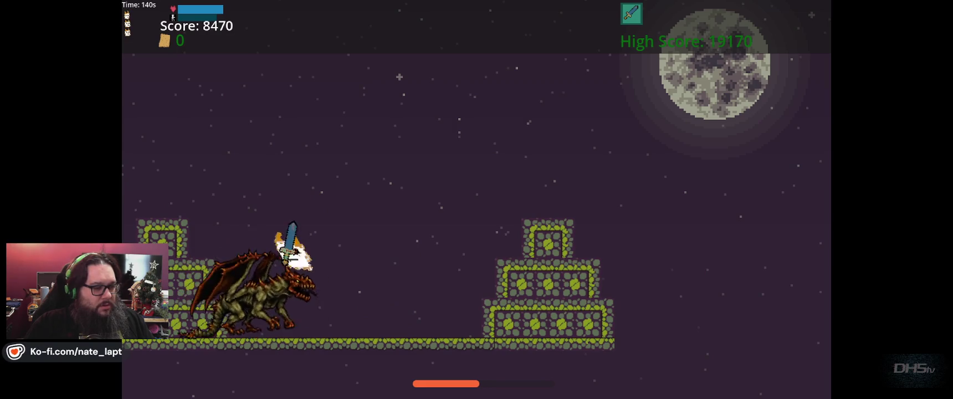
- Leap beside the tower, run left across the level, then return right and jump above the tower
key(space)
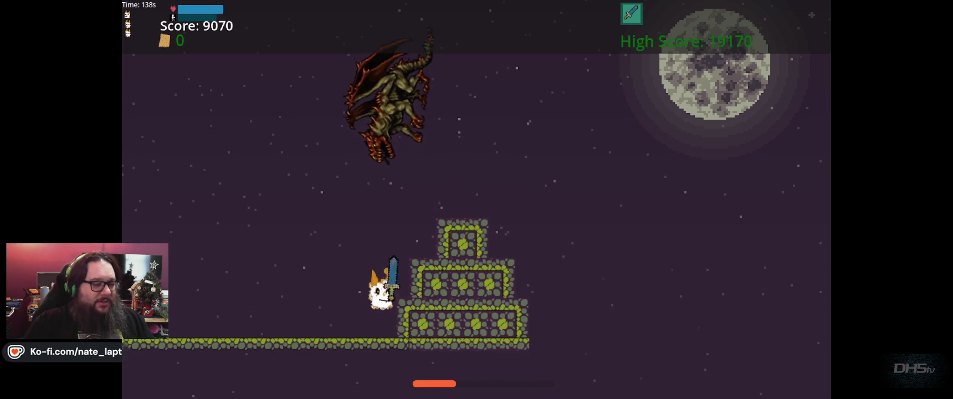
key(space)
key(Left)
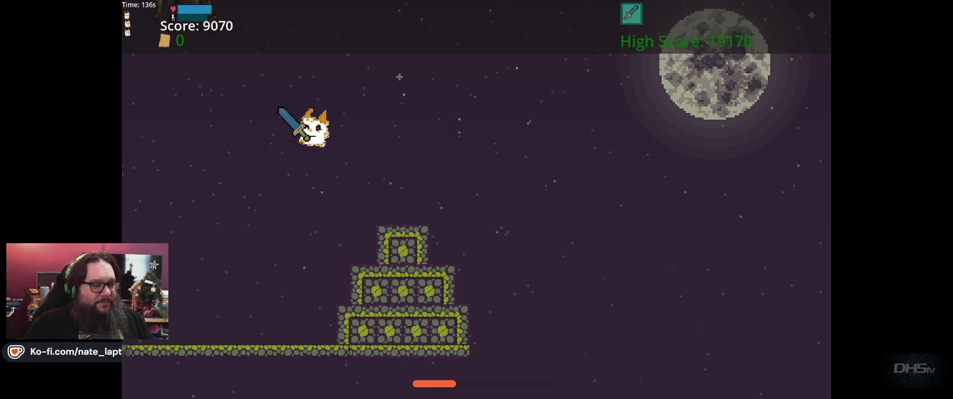
key(Left)
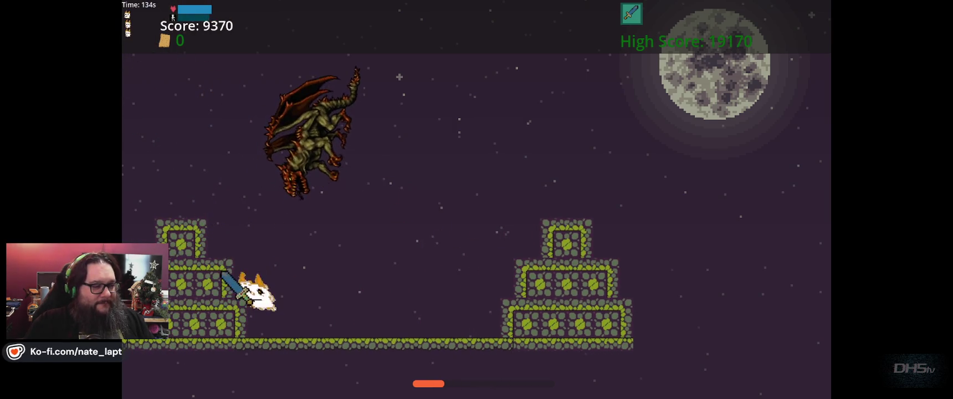
key(space)
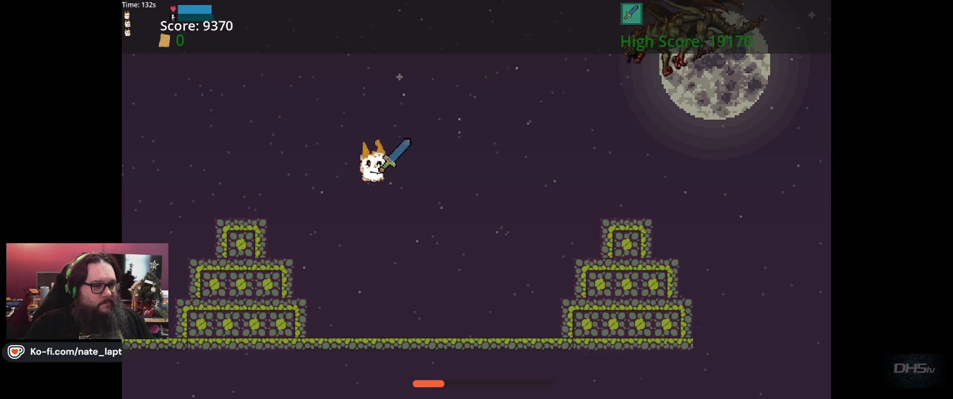
key(Right)
key(space)
key(Left)
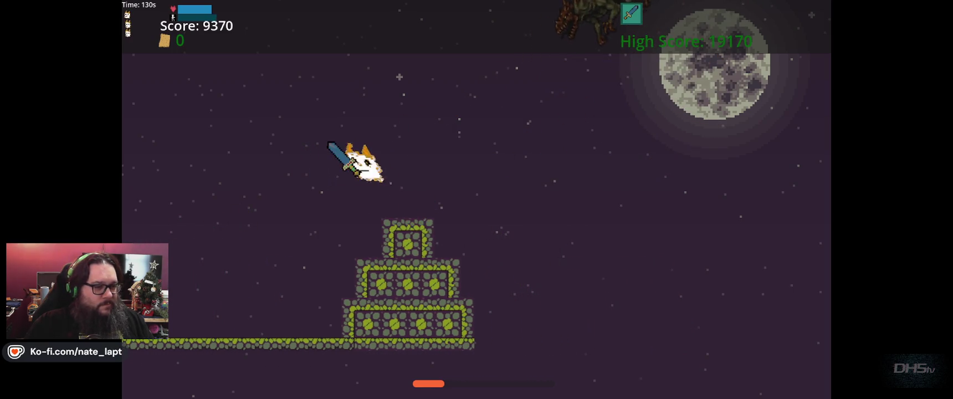
- Jump onto the tower's upper ledge and leap off it to strike the dragon
key(Right)
key(space)
key(space)
key(Left)
key(Right)
key(space)
key(space)
key(Left)
key(Right)
key(Right)
key(space)
- Keep striking the dragon until dying at 9970 points, then choose Try Again
key(Left)
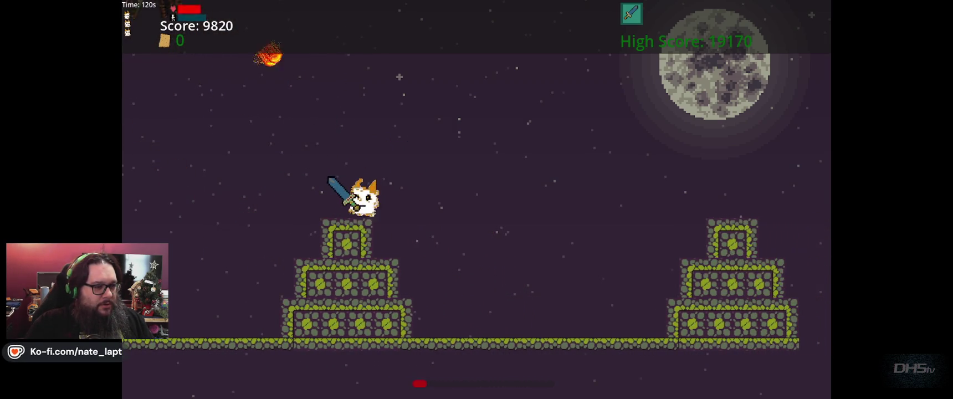
key(space)
key(Right)
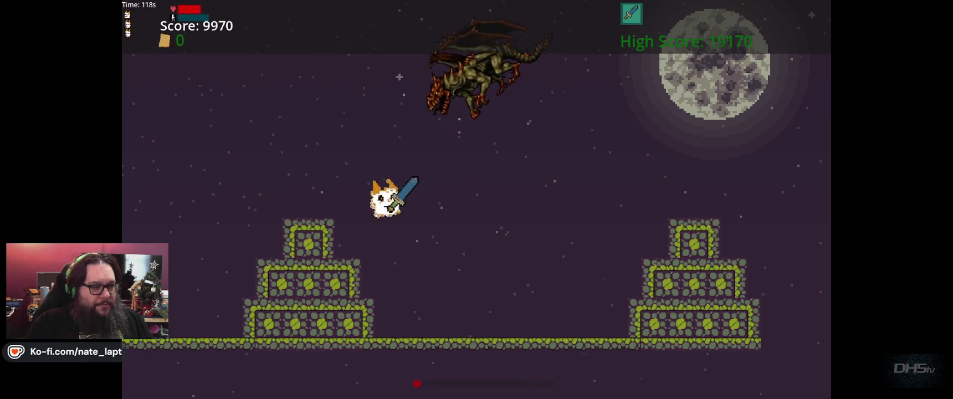
key(Left)
key(Right)
key(space)
key(Left)
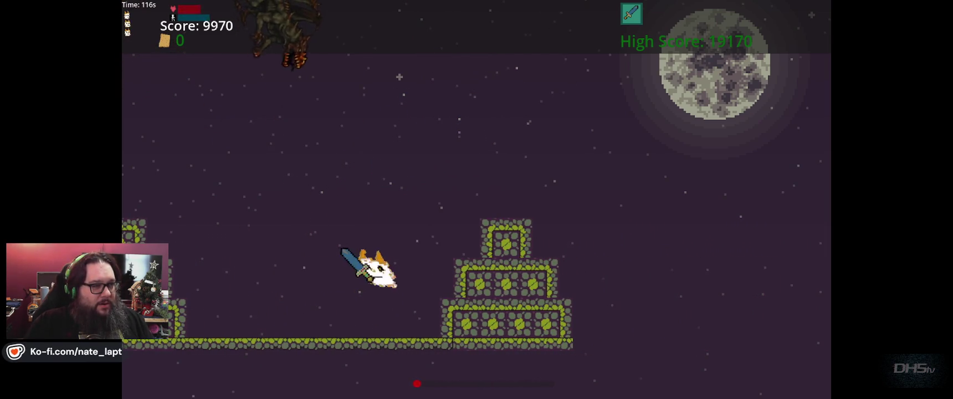
key(Left)
key(space)
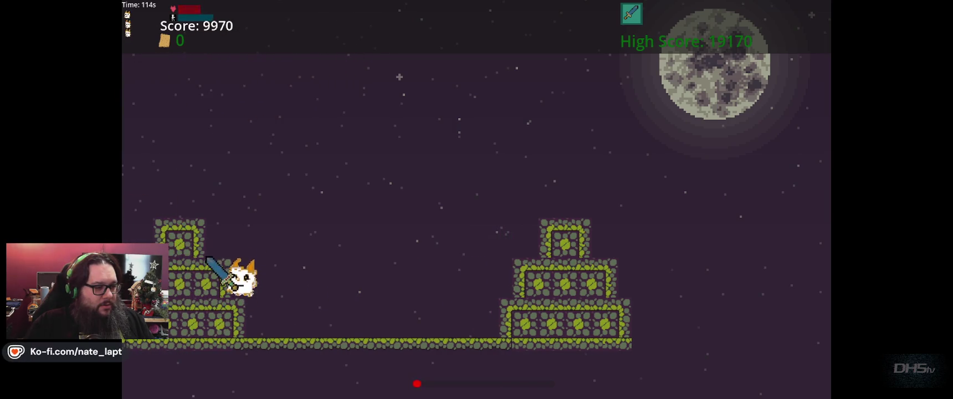
key(Left)
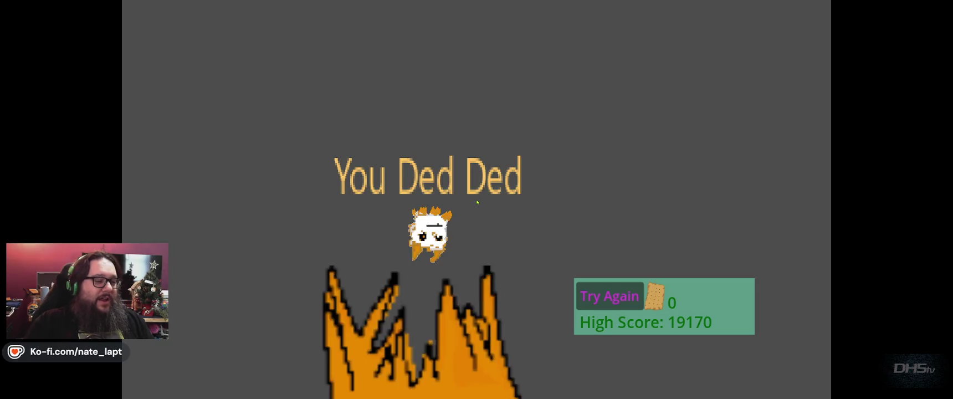
key(space)
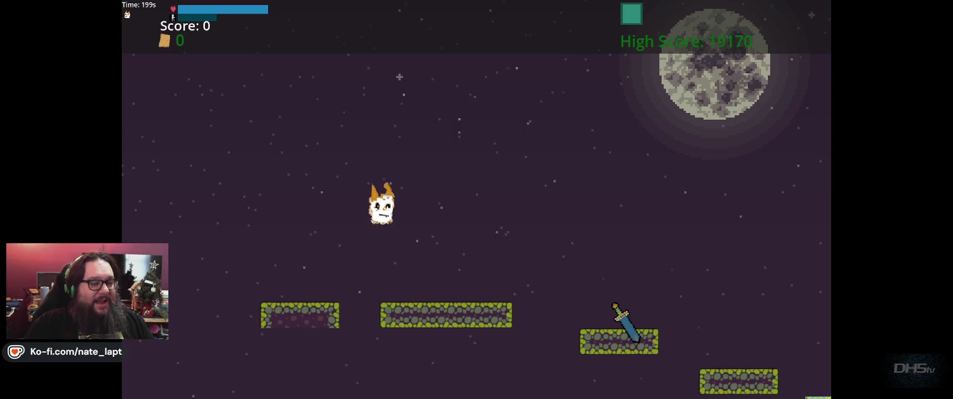
- Run right across the platforms to the sleeping dragon and charge into it
key(Right)
key(space)
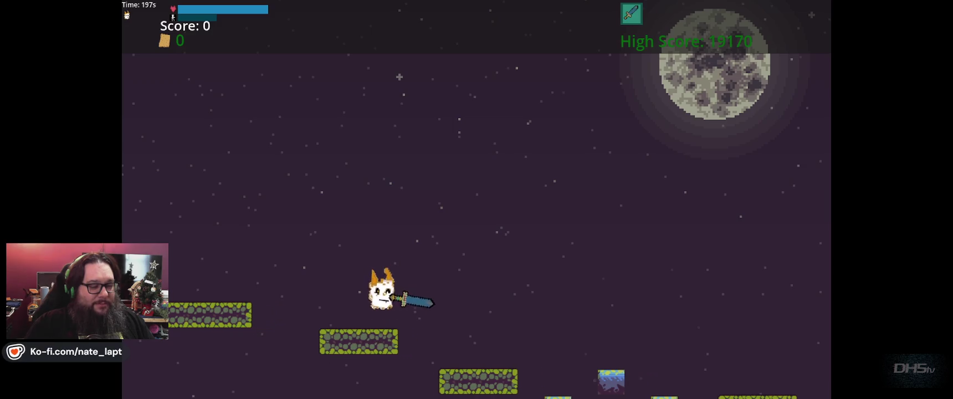
key(Right)
key(space)
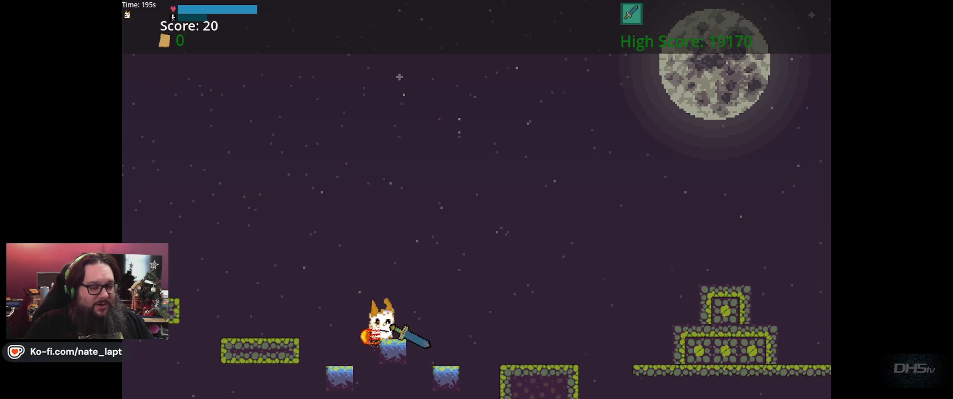
key(space)
key(Right)
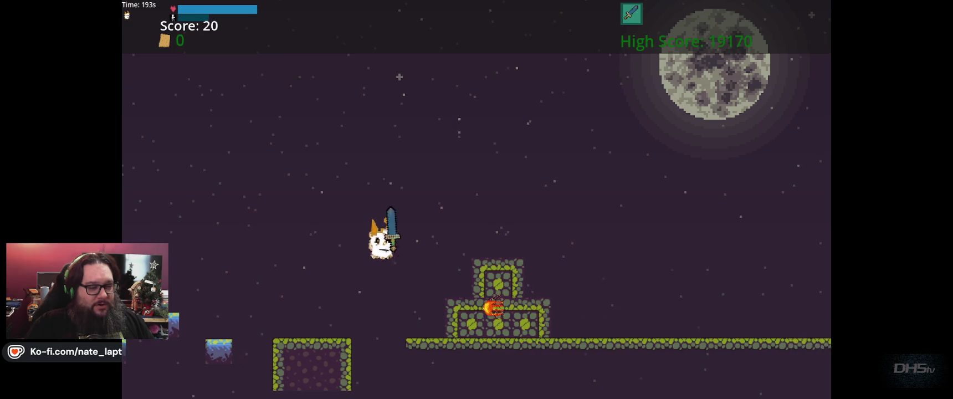
key(Right)
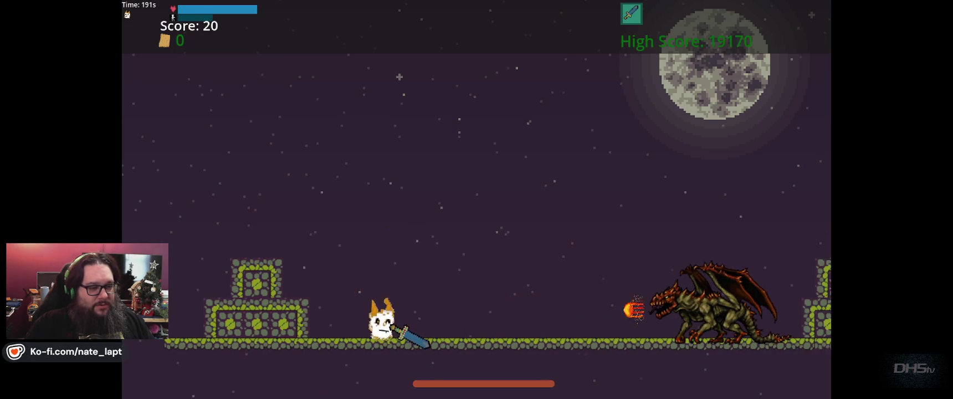
key(space)
key(Right)
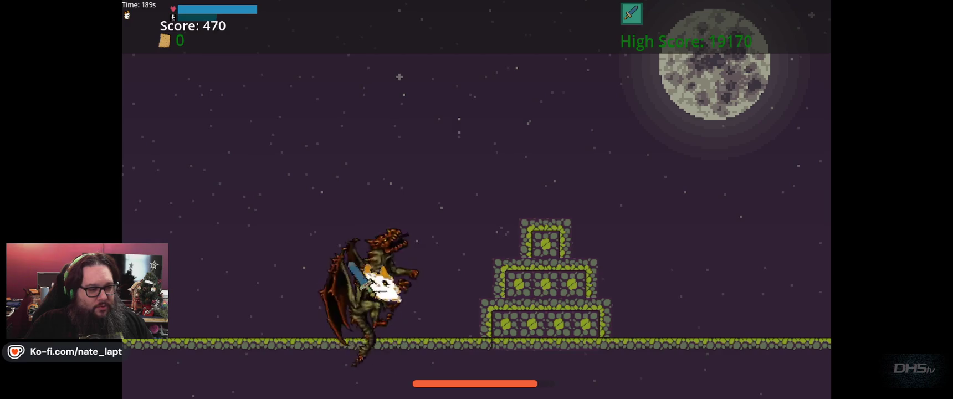
key(space)
- Chase the dragon, hop onto the pyramid and jump up to hit it
key(Right)
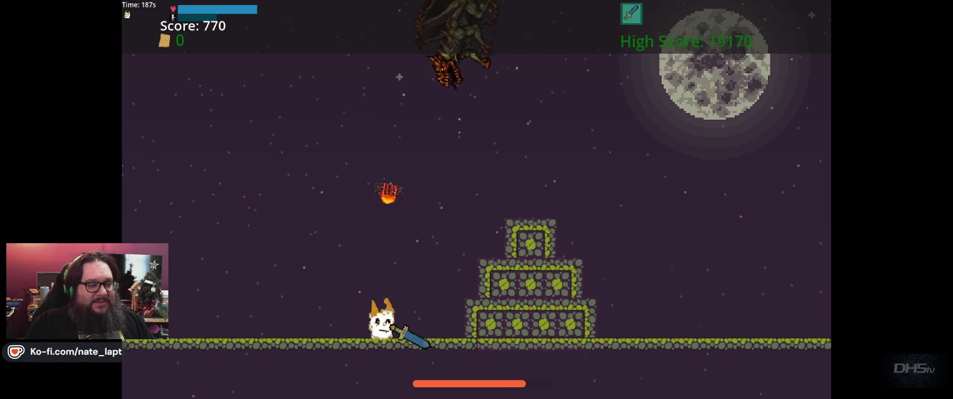
key(space)
key(Right)
key(space)
key(space)
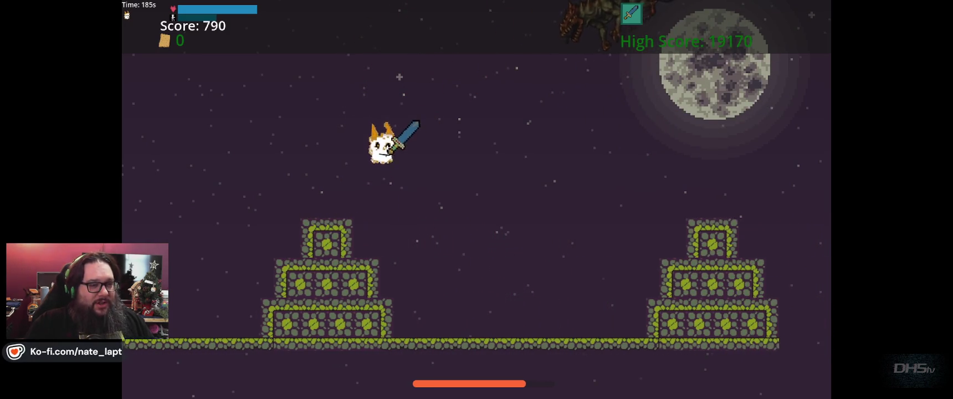
key(Right)
key(space)
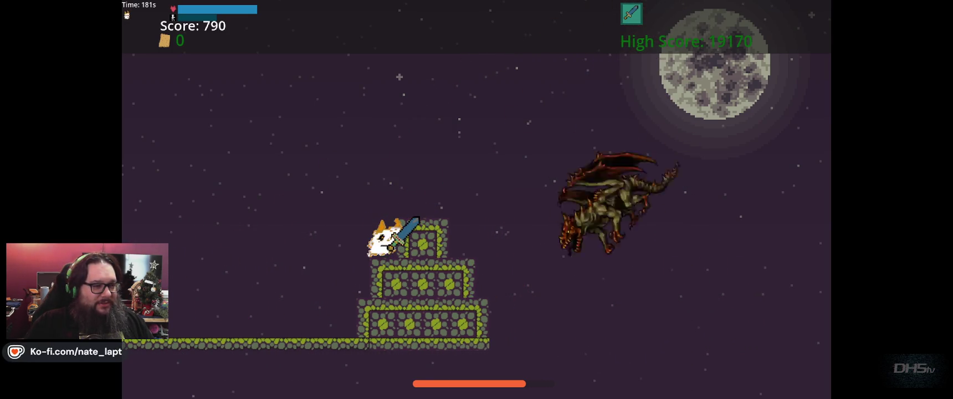
key(space)
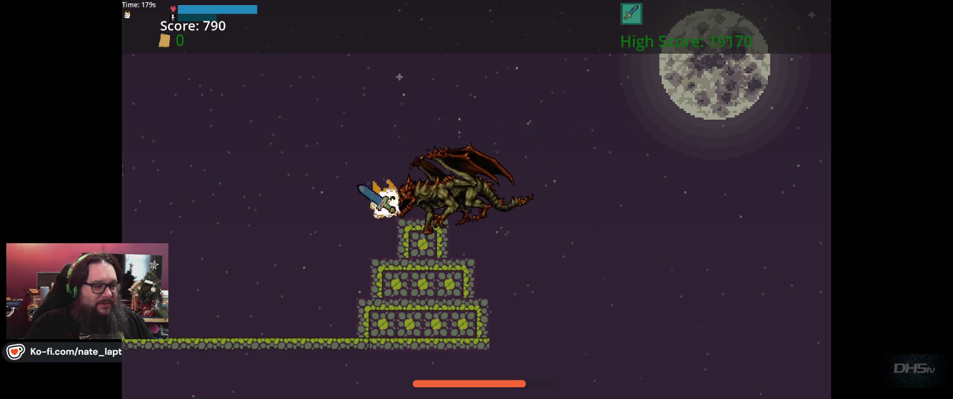
key(space)
key(Left)
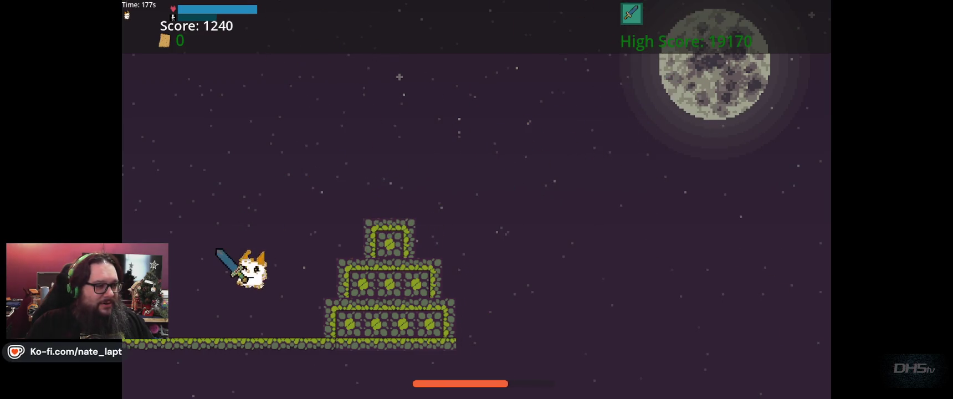
key(space)
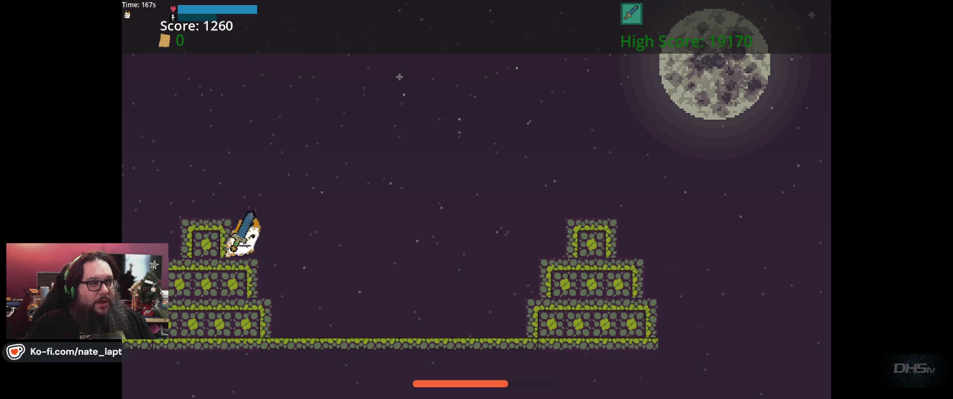
- Jump between the tower tops while dodging fireballs, reaching 1860 points
key(space)
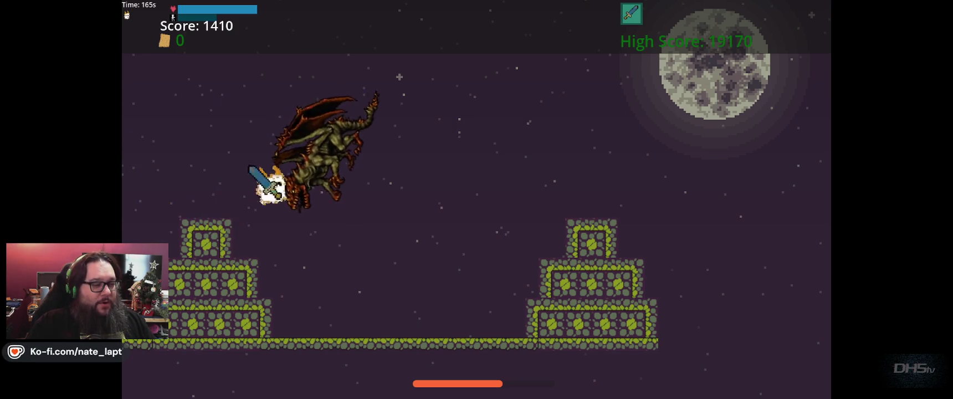
key(space)
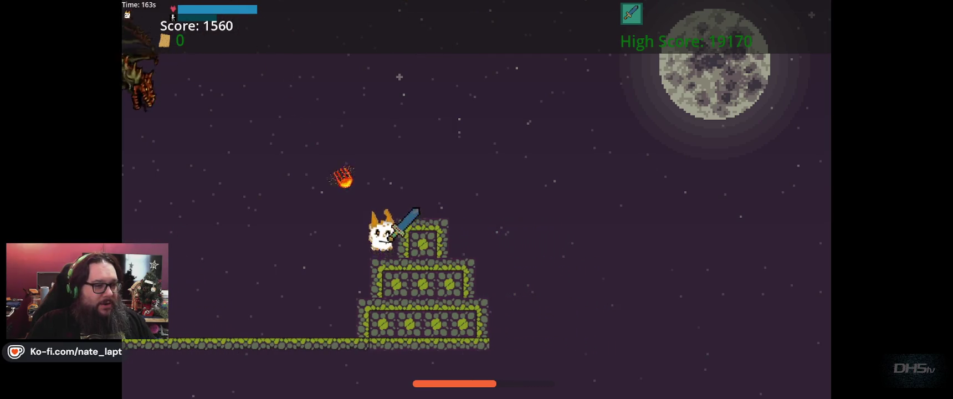
key(space)
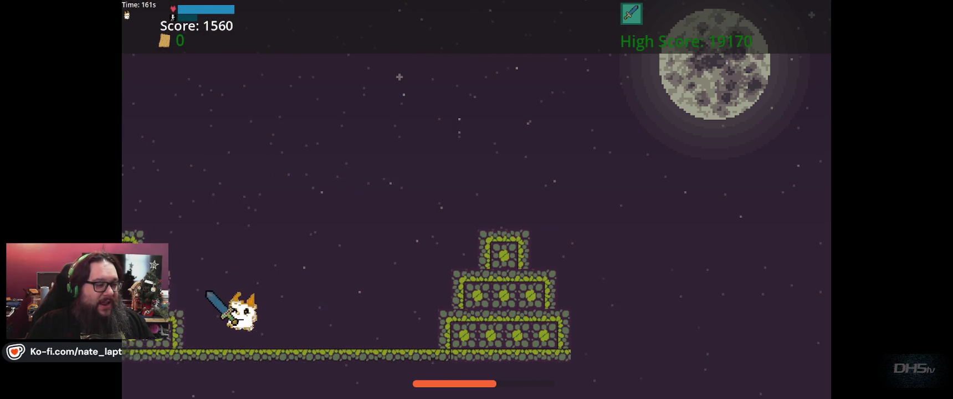
key(space)
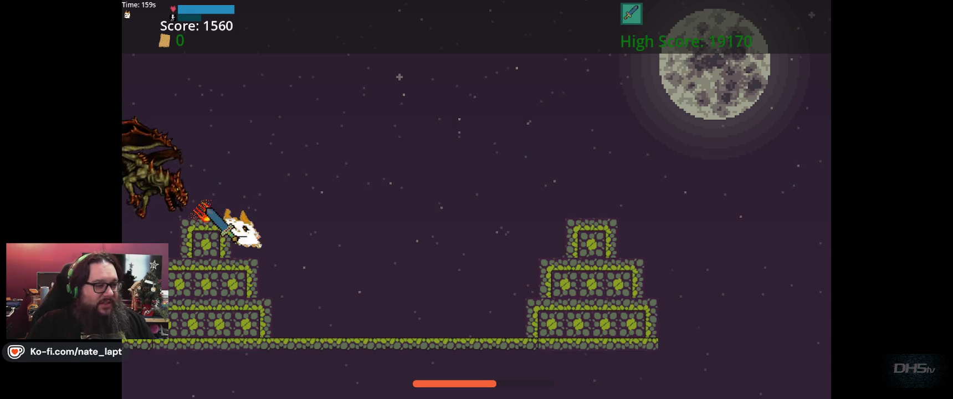
key(space)
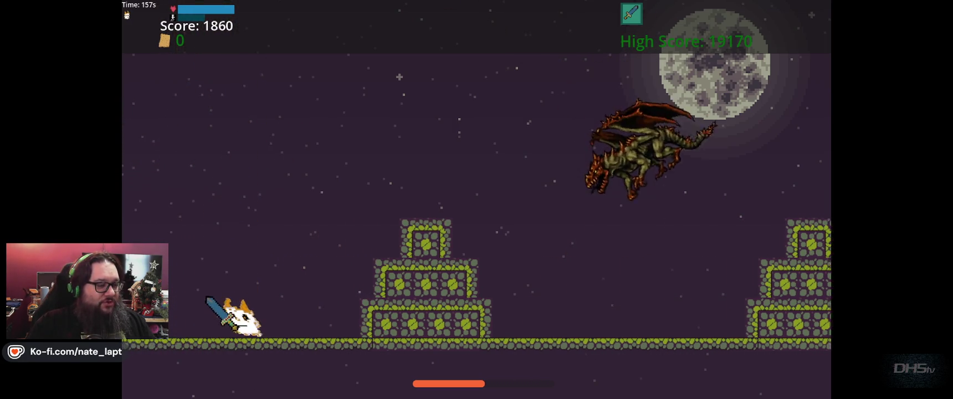
key(space)
key(space)
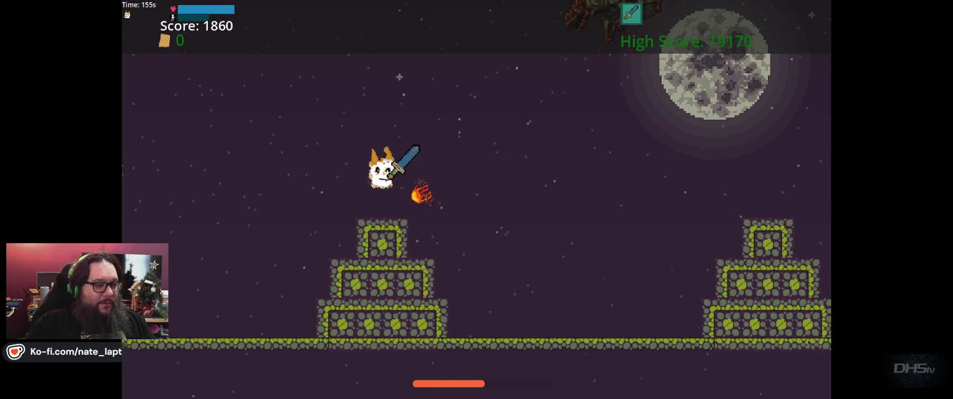
key(space)
key(space)
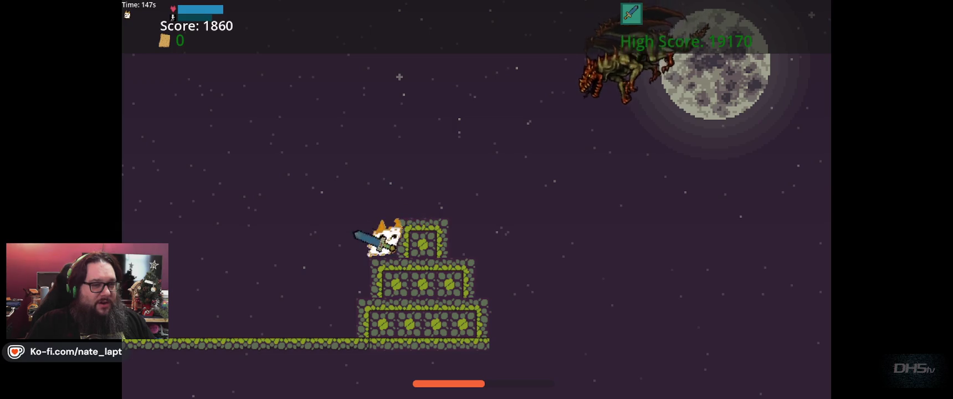
- Leap up to strike the dragon and jump beside the stone tower
key(space)
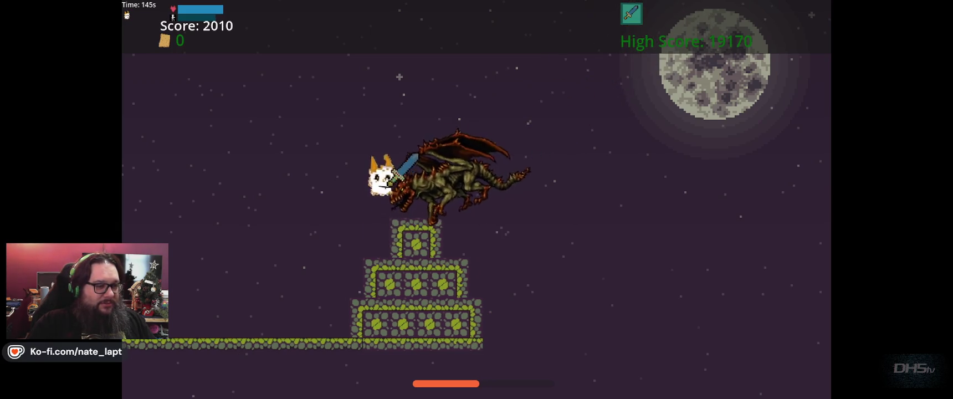
key(space)
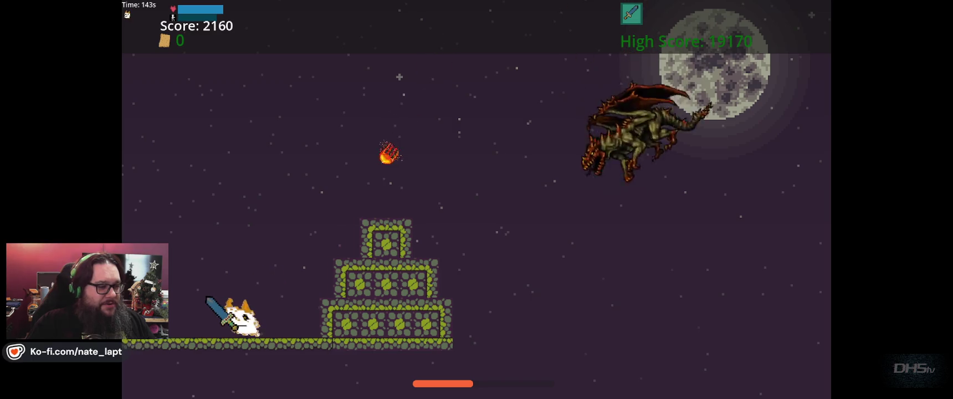
key(space)
key(space)
key(space)
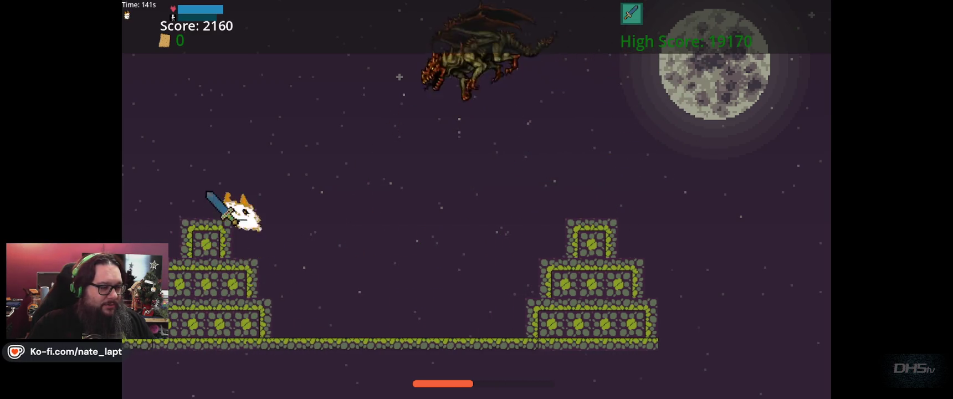
key(space)
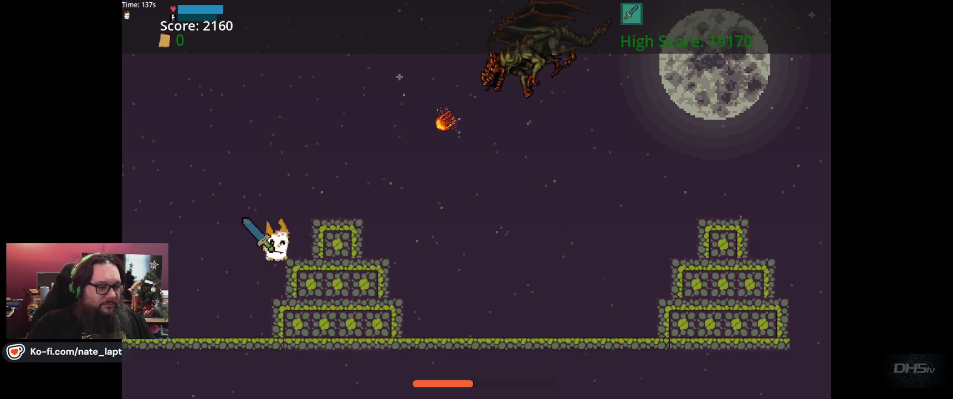
key(space)
key(space)
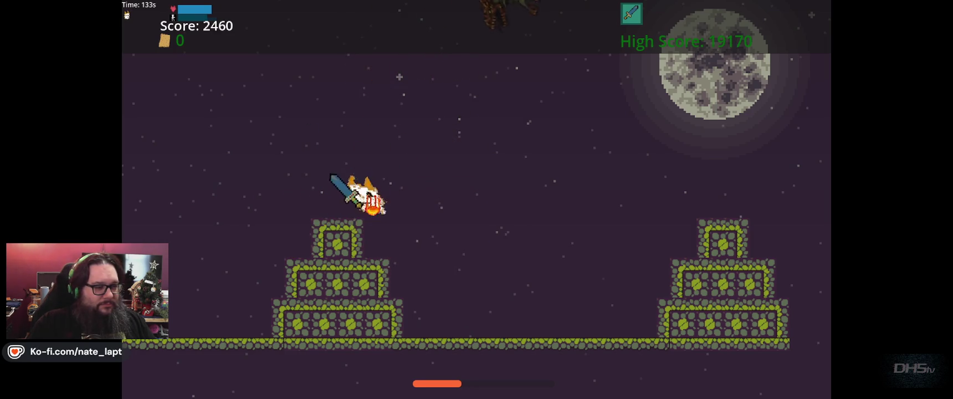
key(space)
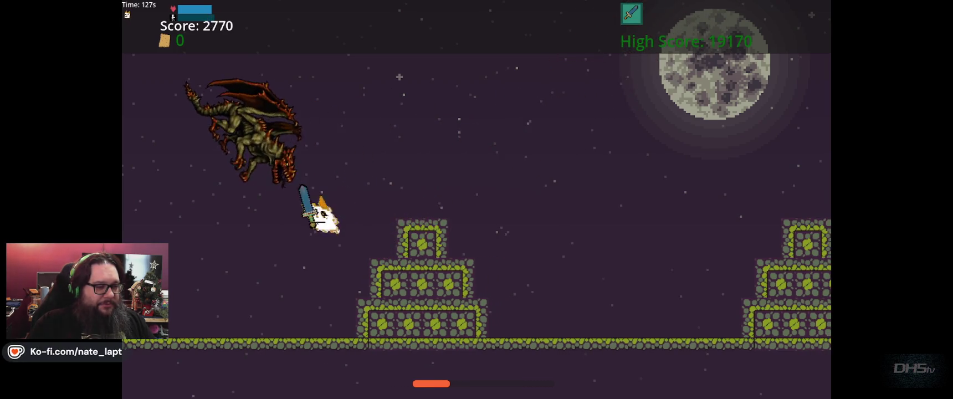
key(space)
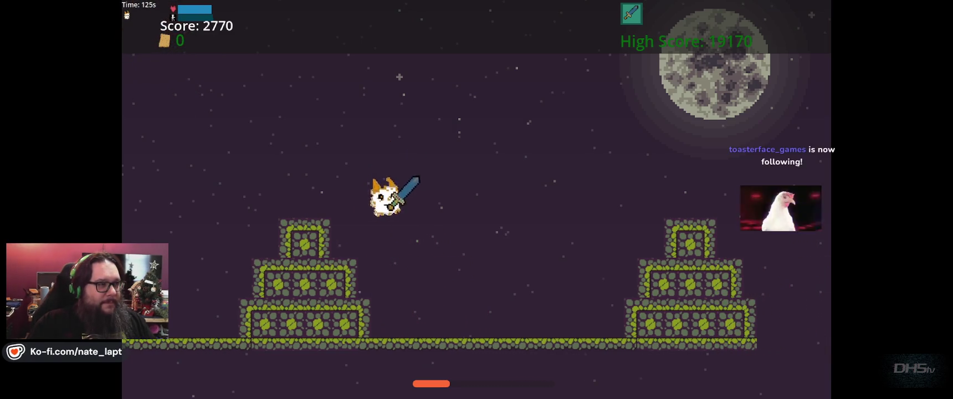
- Jump off the tower heading left and slash the dragon with the sword
key(Left)
key(space)
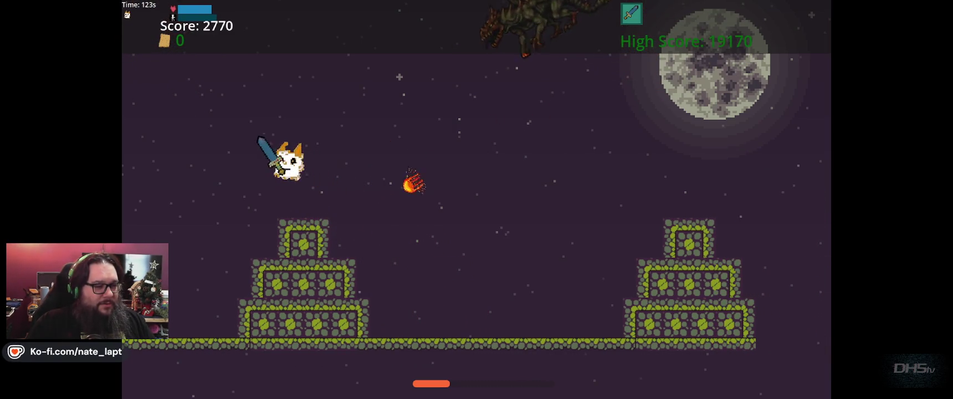
key(x)
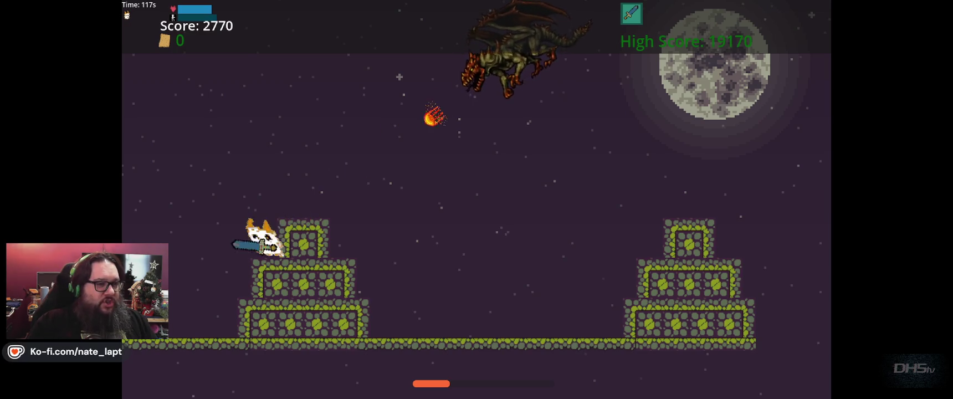
key(space)
key(x)
key(Right)
key(x)
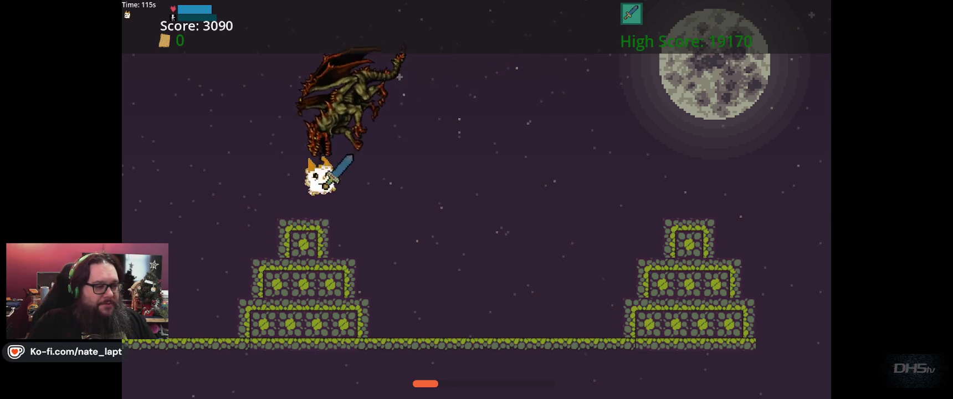
key(Left)
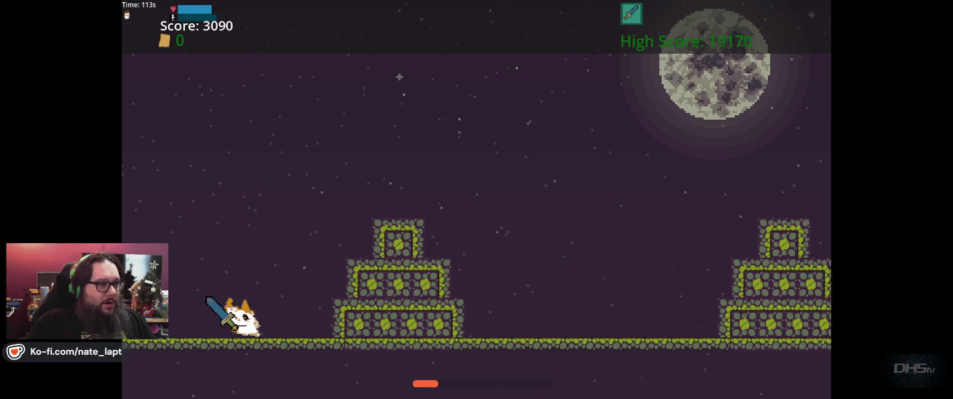
key(Right)
- Run and jump back and forth across the level to the next stone tower
key(space)
key(Left)
key(space)
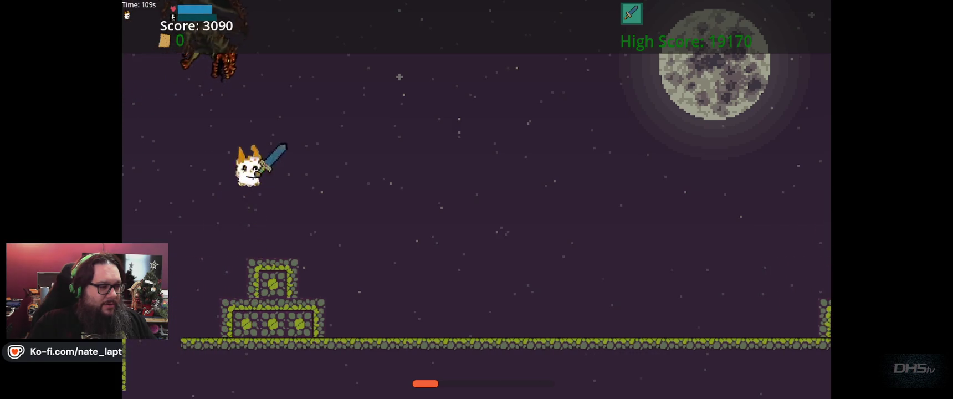
key(Right)
key(Right)
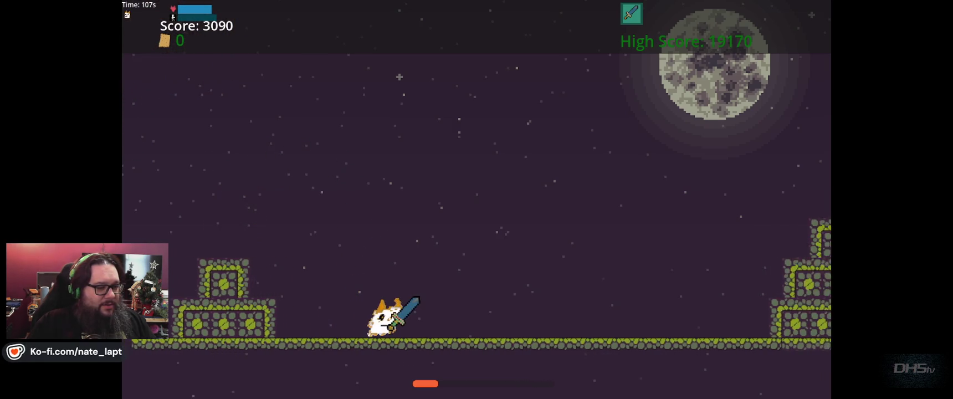
key(space)
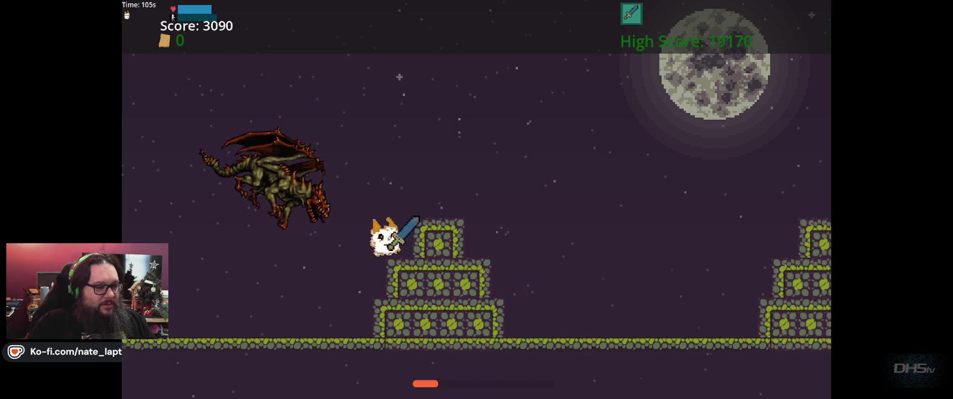
key(Right)
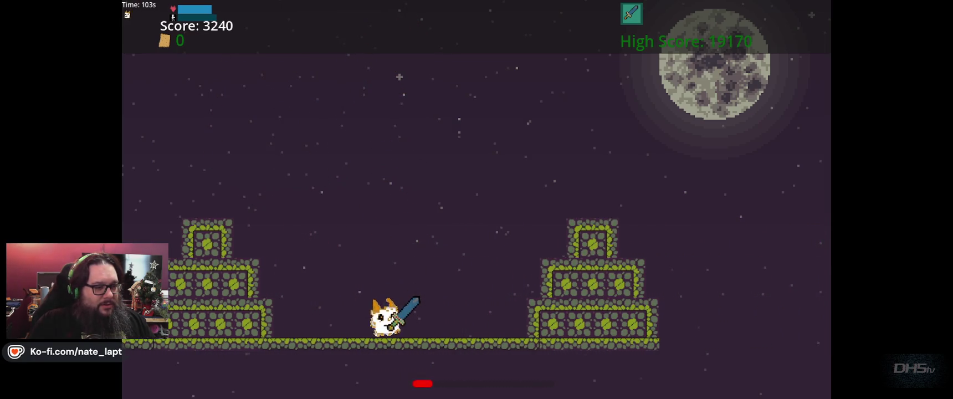
key(space)
key(Left)
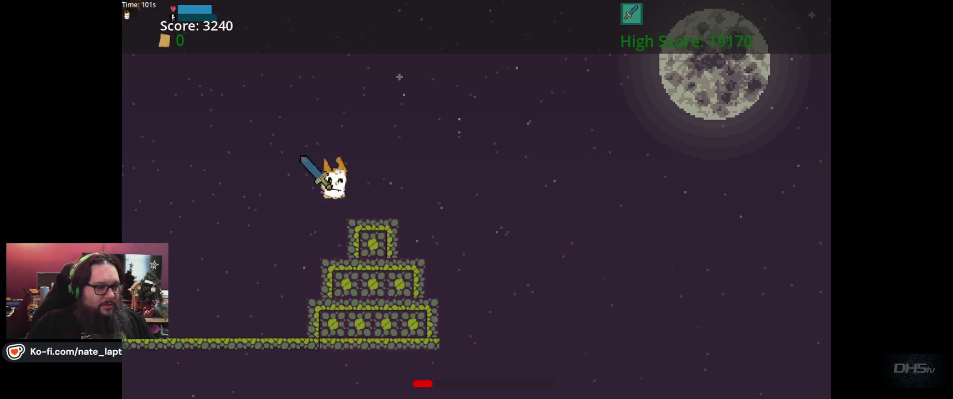
key(space)
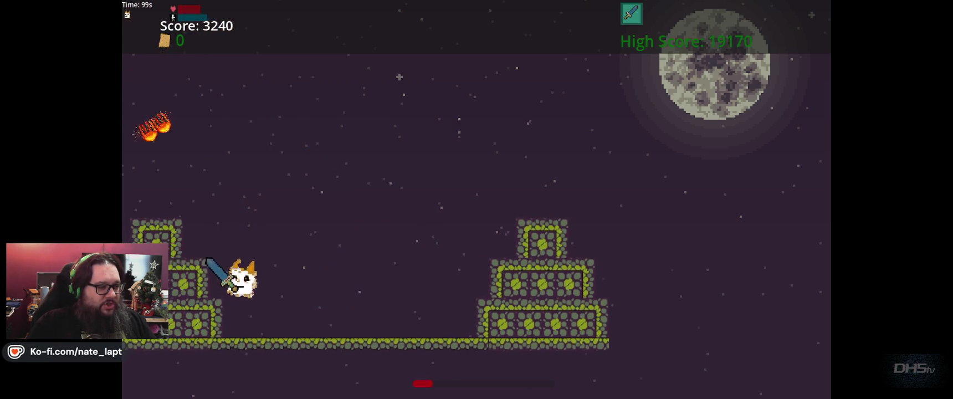
- Leap between tower tops and climb a tower swinging the sword, reaching 5750 points
key(Right)
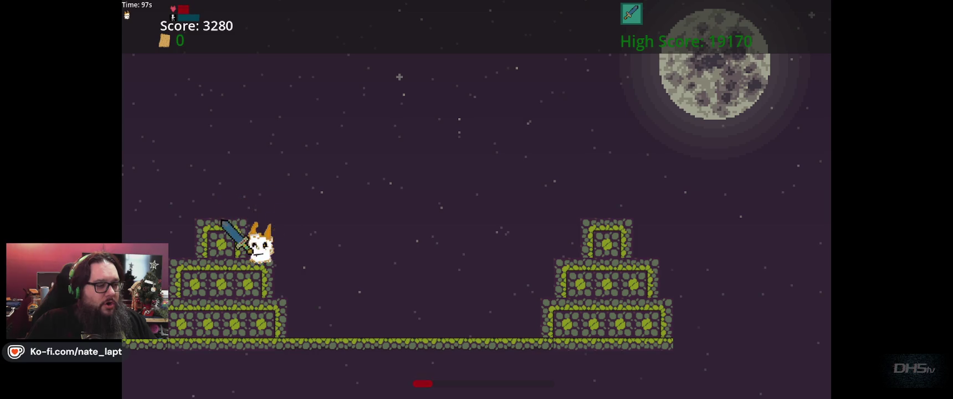
key(space)
key(Left)
key(space)
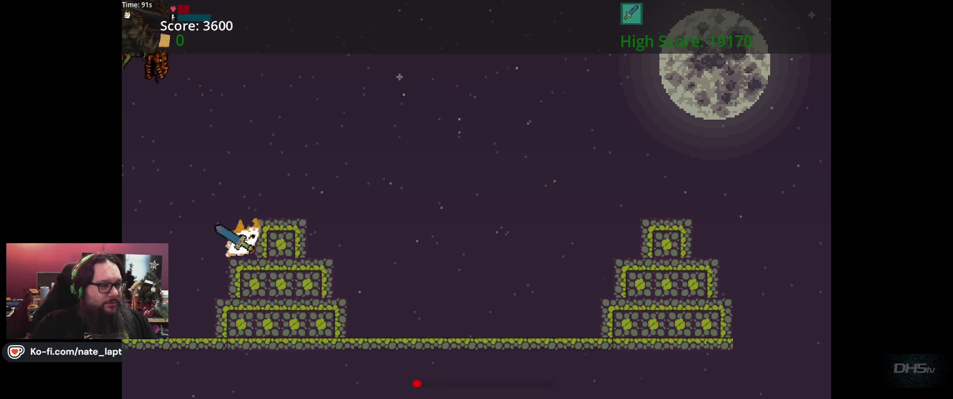
key(Left)
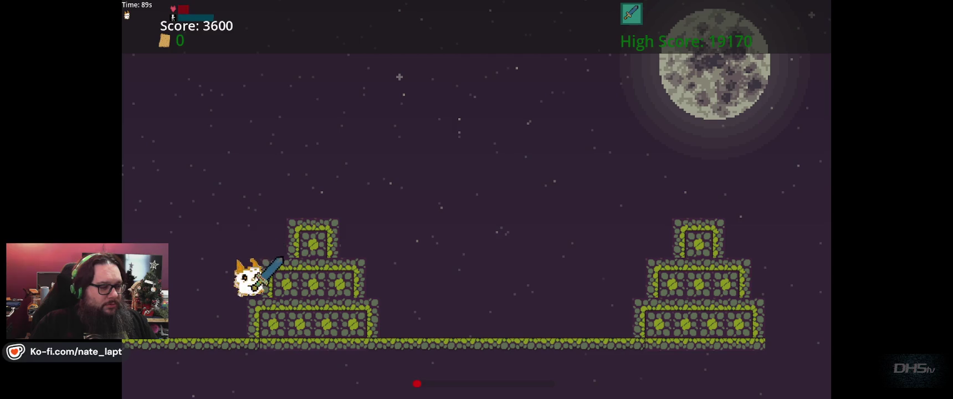
key(Right)
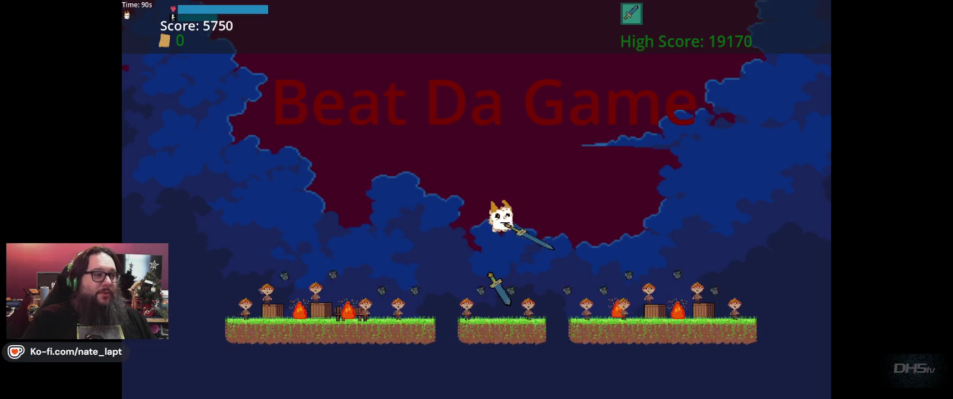
- Jump and swing the sword through the fireball storm, pushing the score to 13930
key(Up)
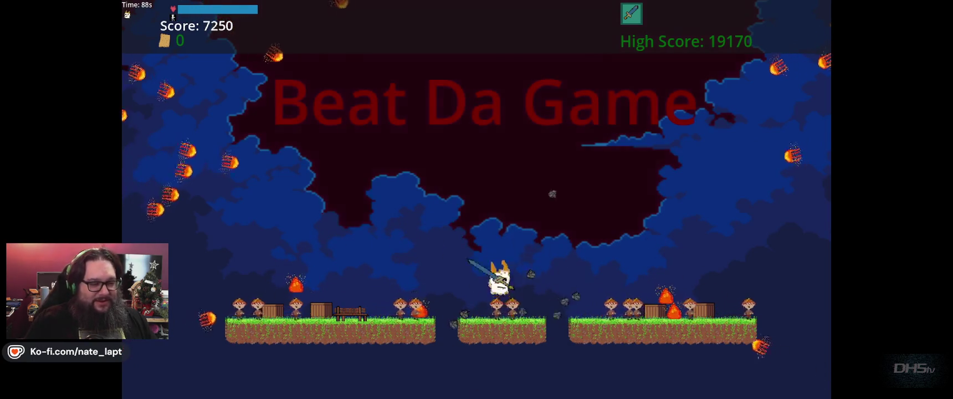
key(Up)
key(Up)
key(Left)
key(Up)
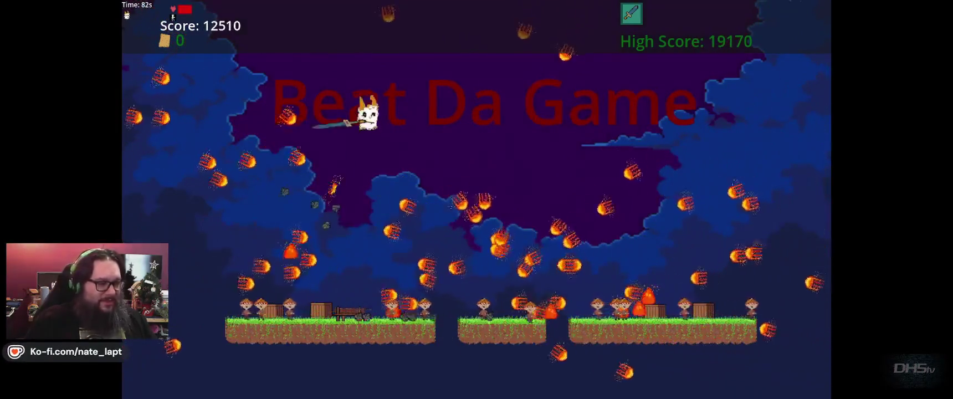
key(Up)
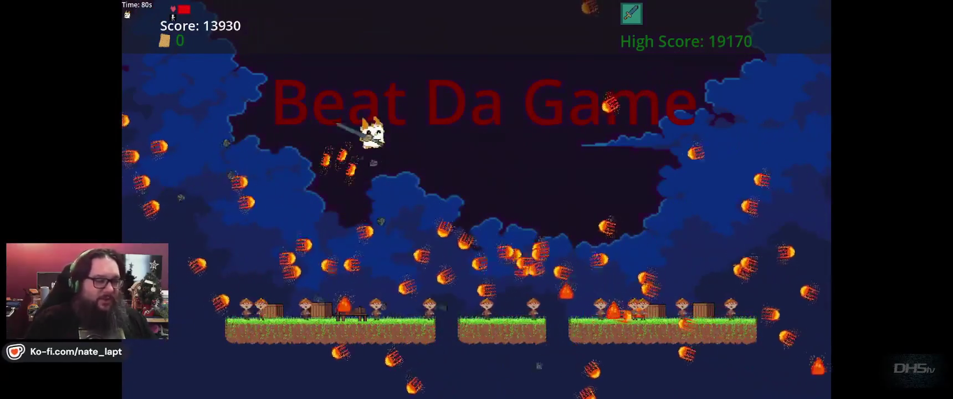
key(Up)
key(Up)
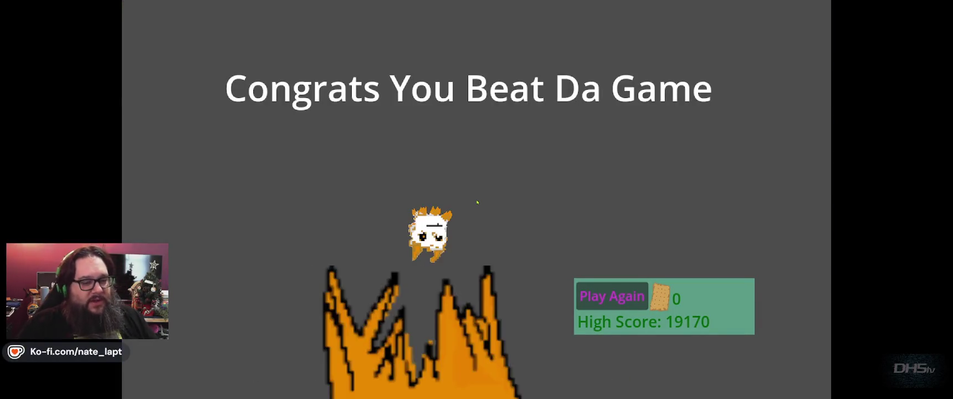
- Choose Play Again on the Congrats screen to restart from the forest level
key(Return)
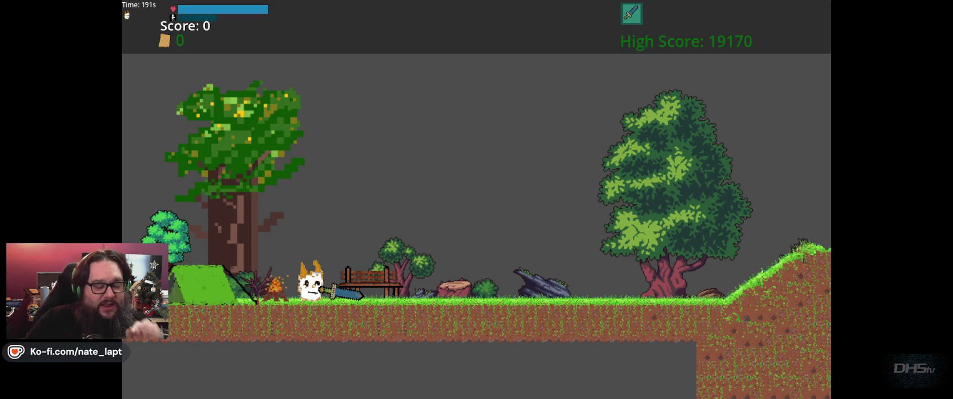
- Walk up the slope, jump the ledge and kill the tunnel enemy, reaching 1400 points
key(Right)
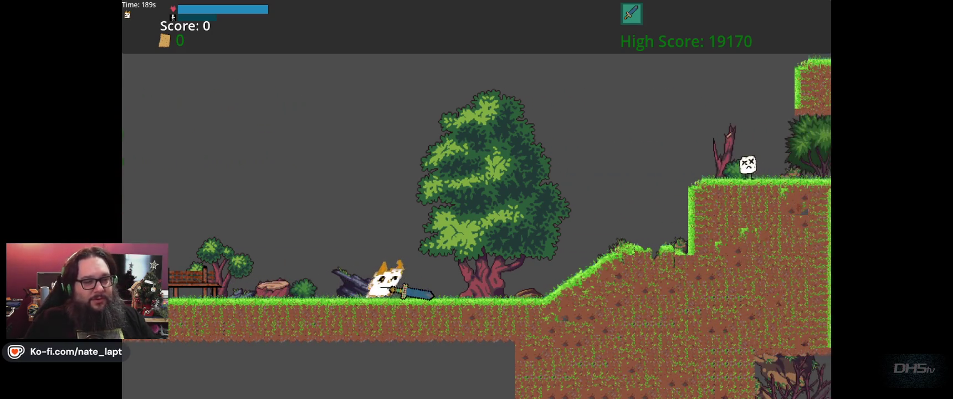
key(Right)
key(space)
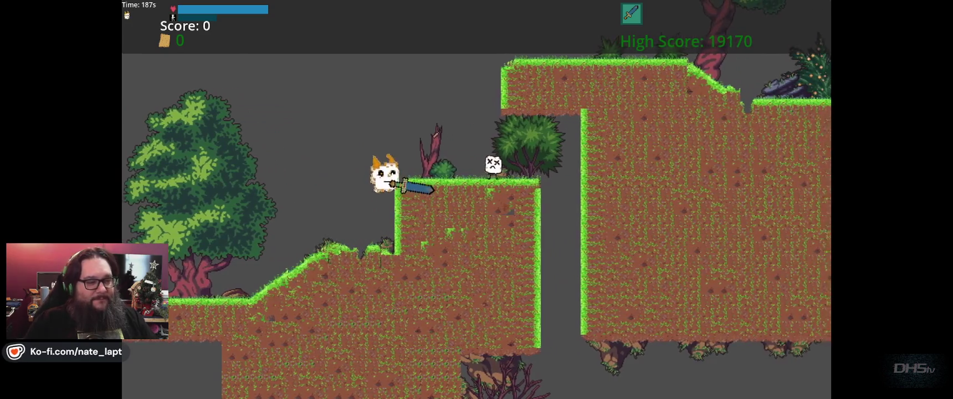
key(Right)
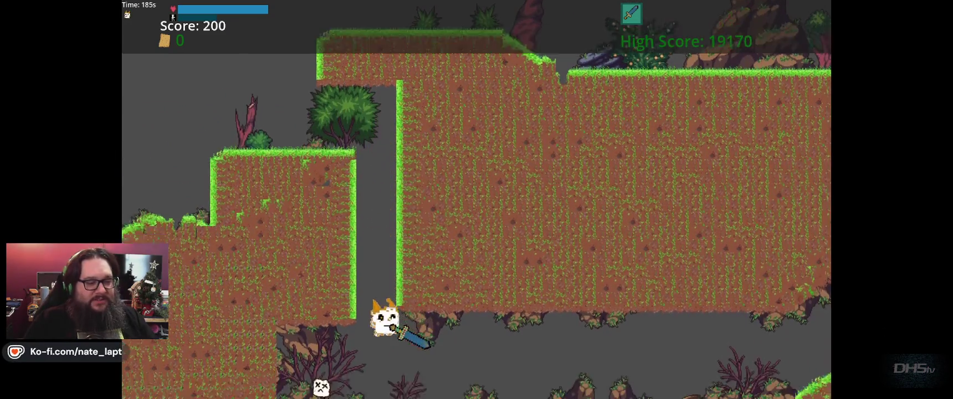
key(Left)
key(Right)
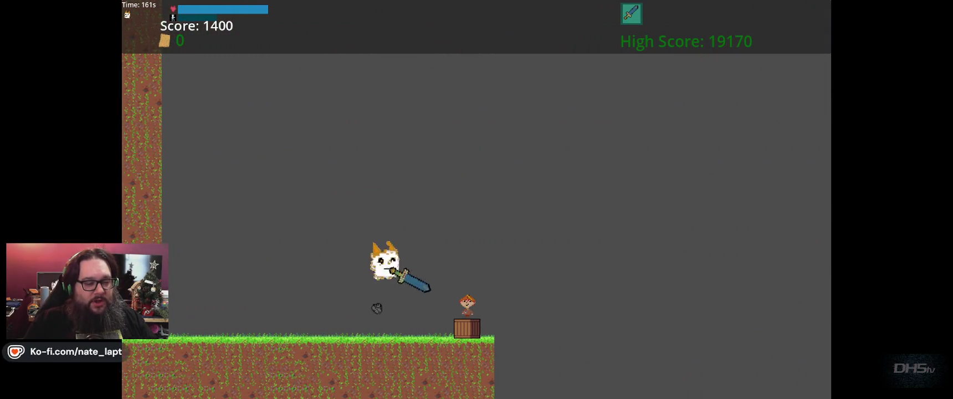
key(Right)
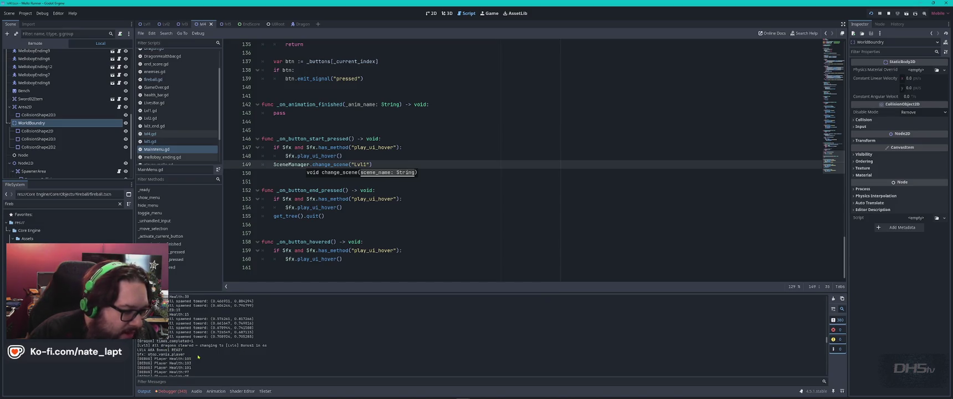
scroll(199, 357, up, 1)
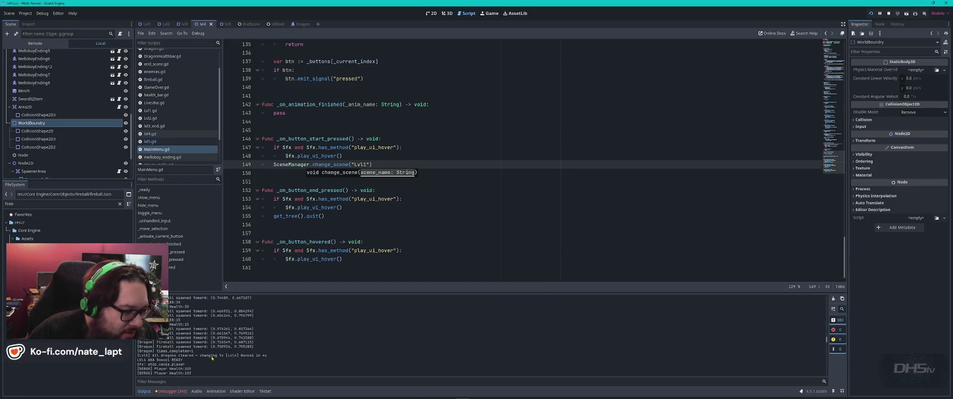
scroll(212, 358, up, 1)
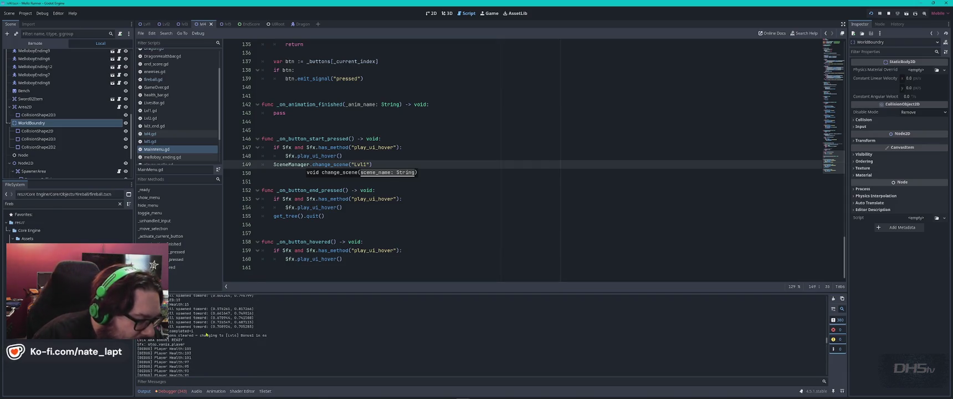
scroll(208, 335, down, 5)
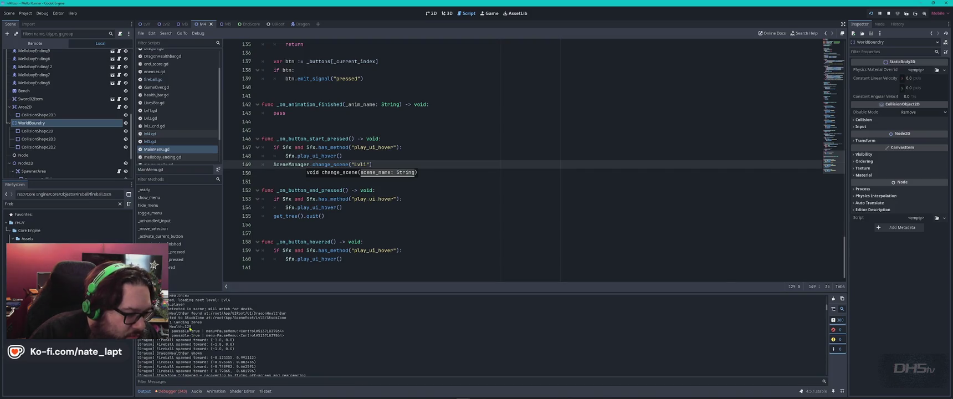
scroll(194, 332, up, 5)
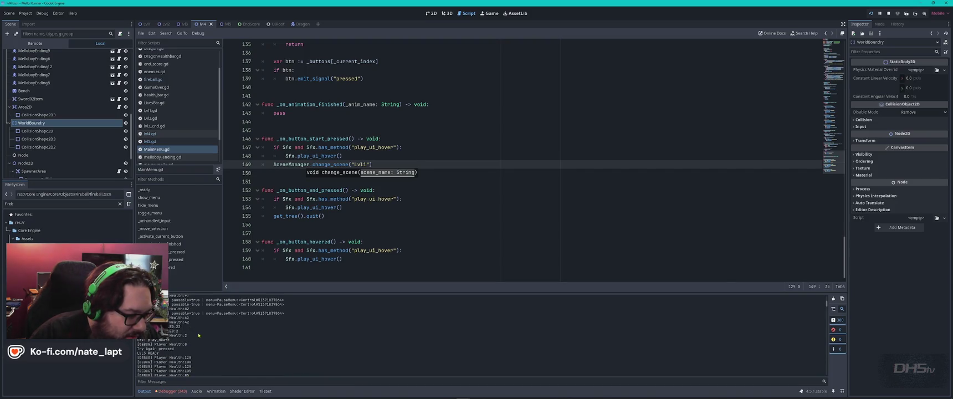
scroll(203, 349, down, 5)
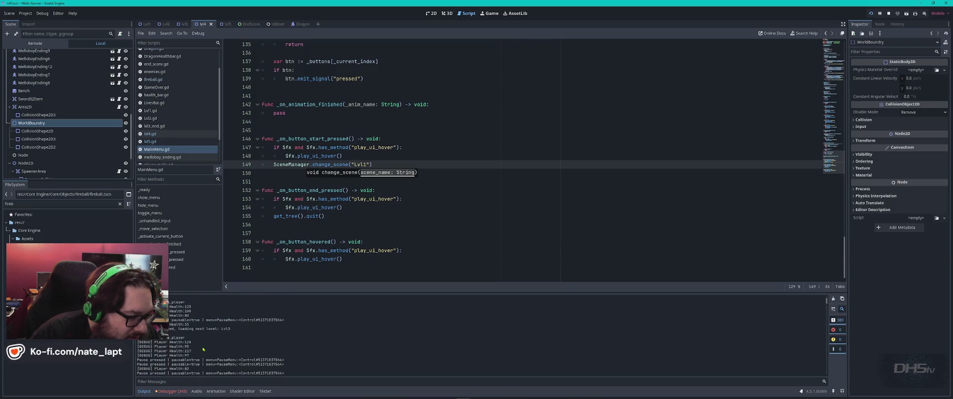
scroll(204, 349, up, 5)
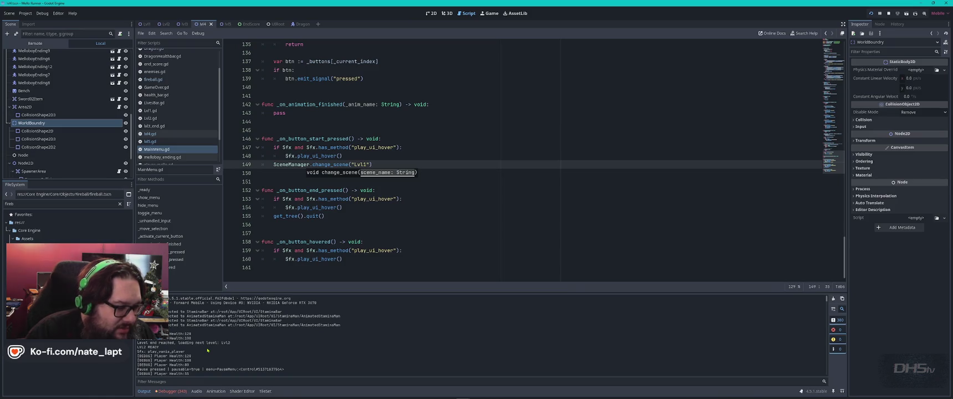
scroll(207, 350, down, 2)
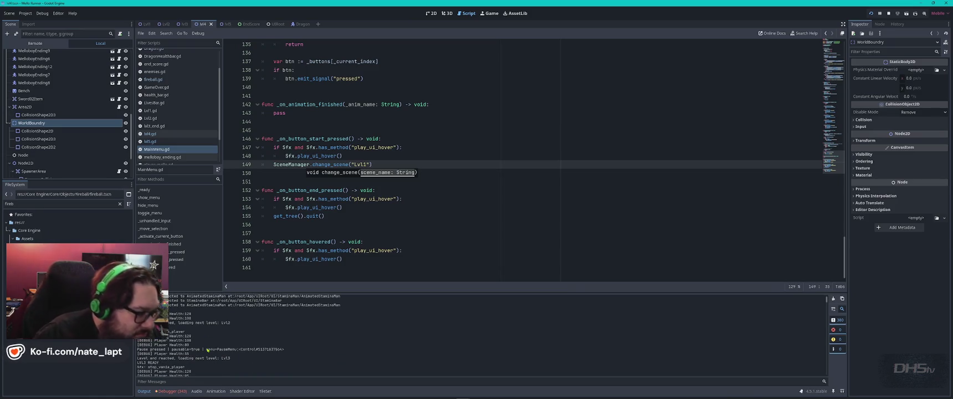
scroll(207, 350, down, 5)
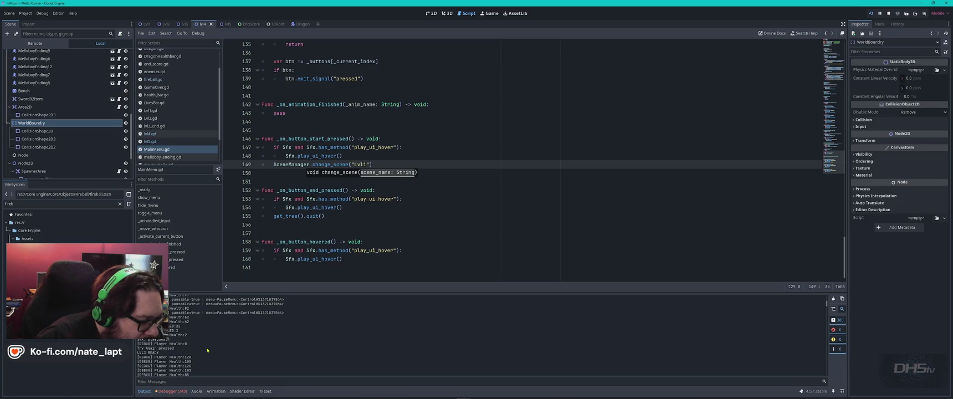
scroll(207, 350, down, 5)
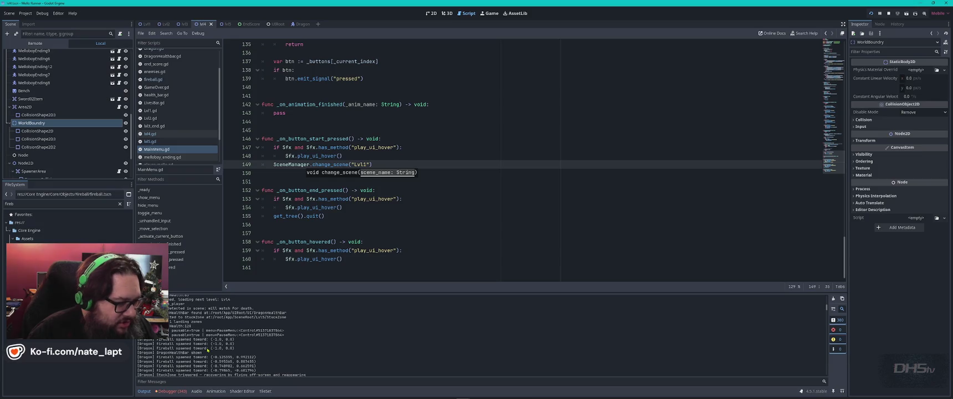
scroll(207, 349, up, 2)
scroll(207, 350, down, 2)
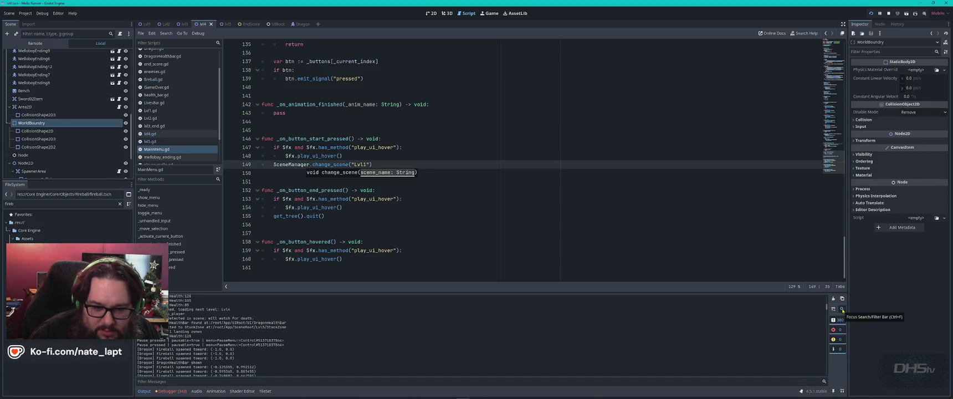
mouse_move(759, 293)
mouse_down()
mouse_move(743, 244)
mouse_move(721, 224)
mouse_up()
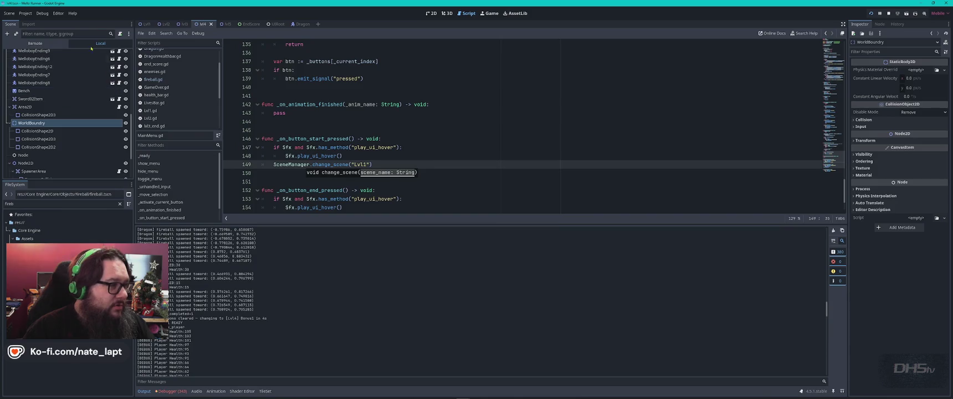
- Open the Project menu from the menu bar
click(26, 15)
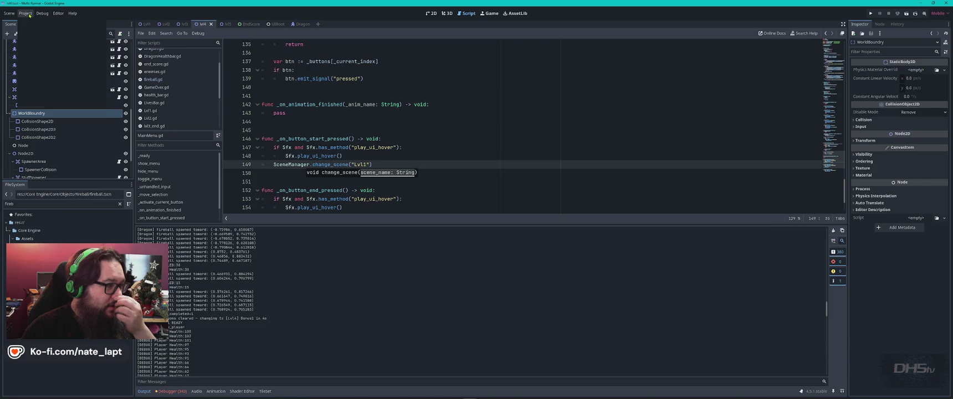
- Export All presets as a Release build for Windows Desktop, then close the export window
click(28, 50)
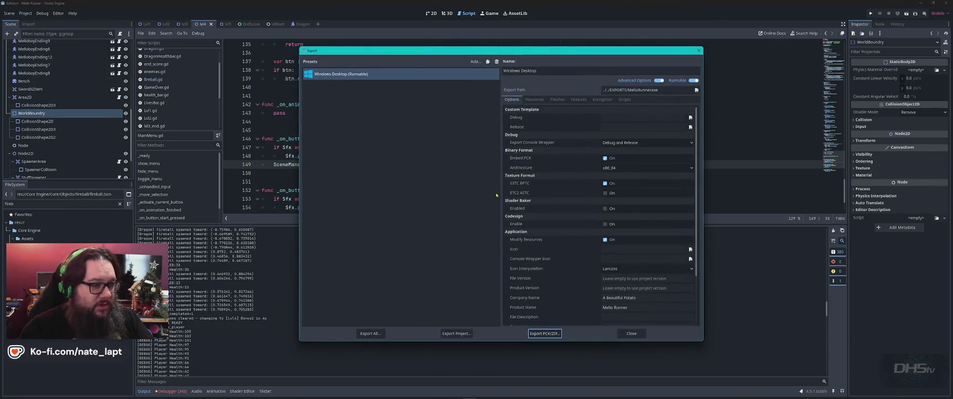
click(371, 334)
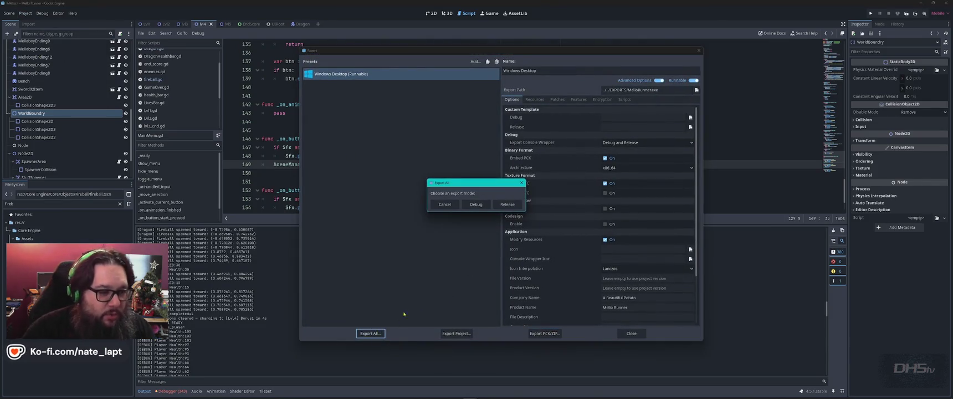
click(508, 205)
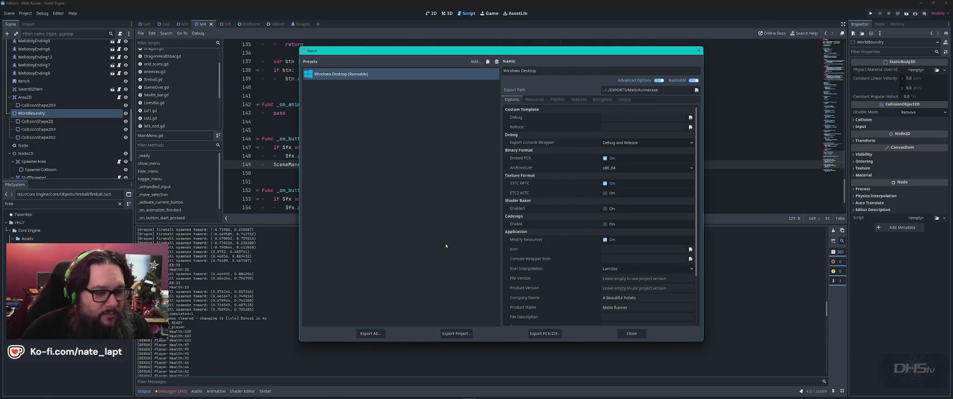
click(632, 333)
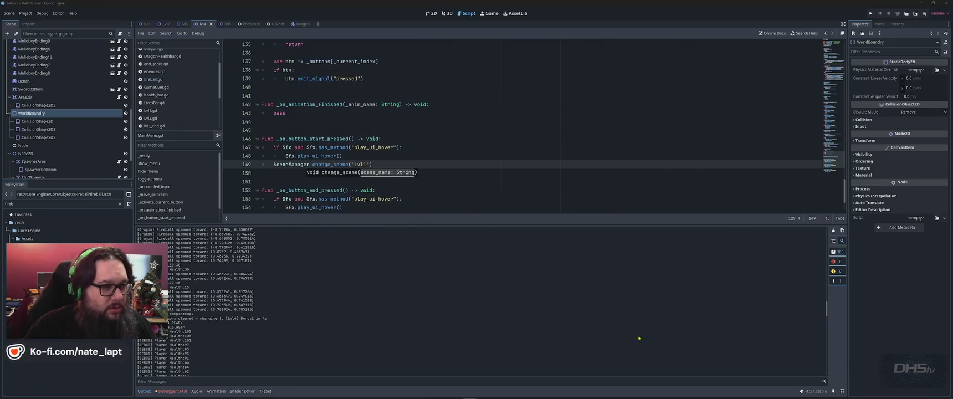
key(super+Tab)
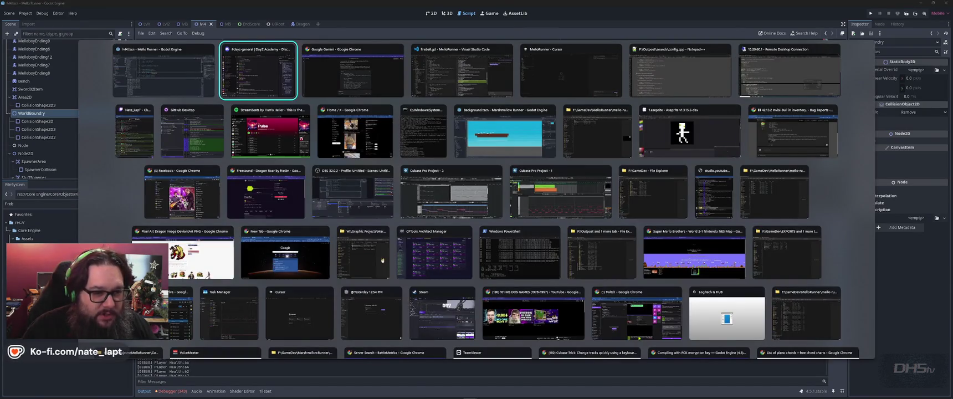
- Switch to the F:\GameDev Explorer window, open EXPORTS and select MelloRunner.exe
key(Down)
key(Down)
key(Right)
key(Right)
key(Right)
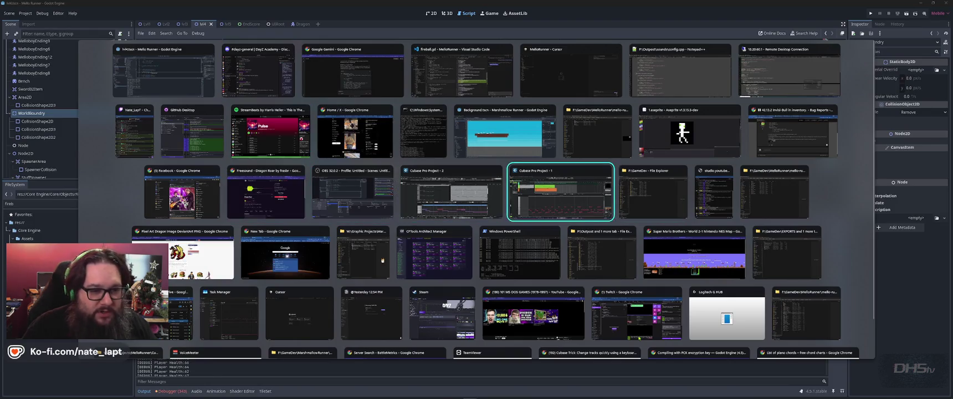
key(Return)
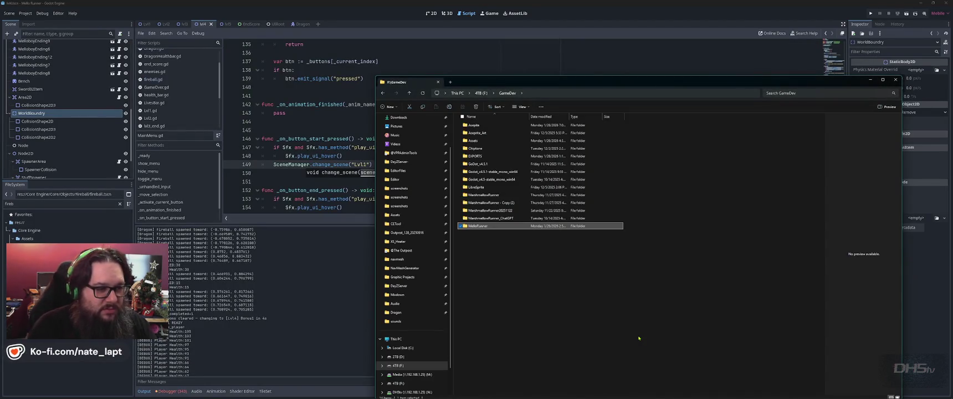
key(e)
key(Return)
key(Down)
key(Down)
key(Down)
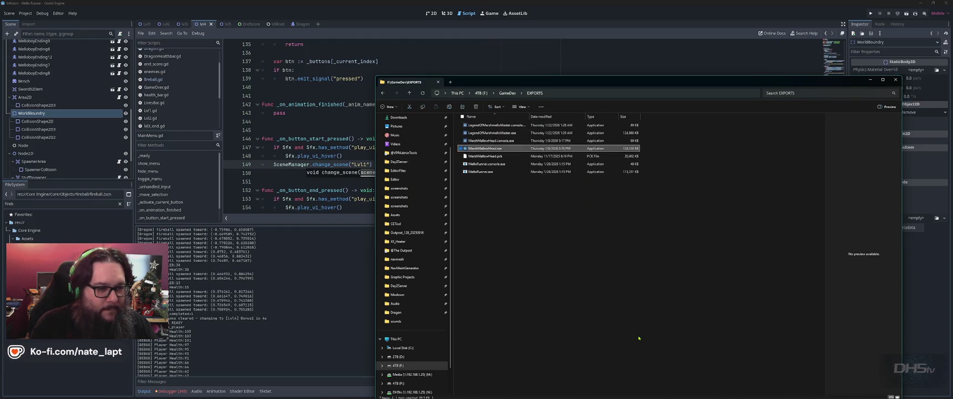
key(Down)
- Bring the EXPORTS folder window back to front and move it up and left
key(alt+Tab)
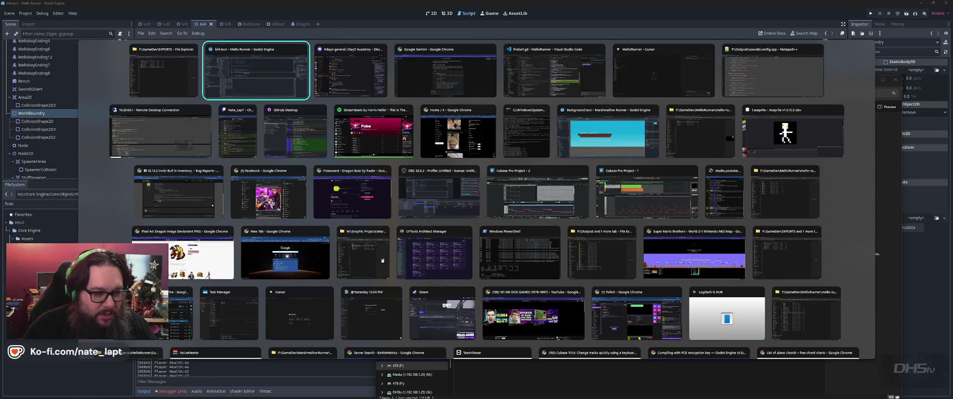
key(Down)
key(Down)
key(Down)
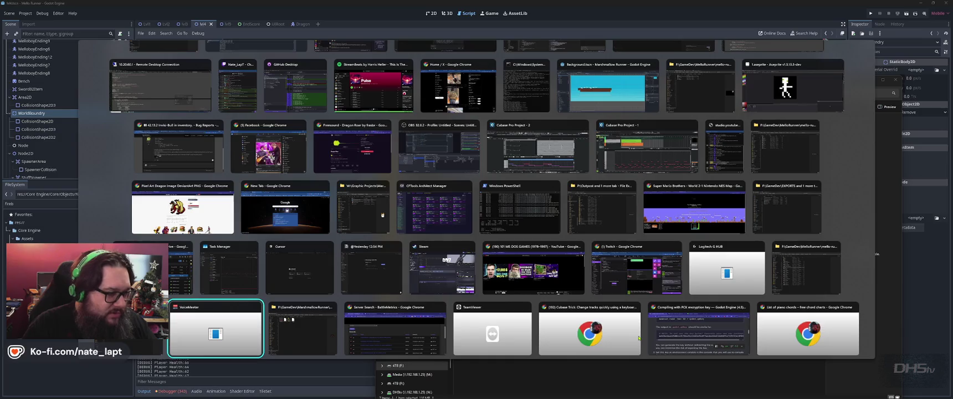
click(786, 207)
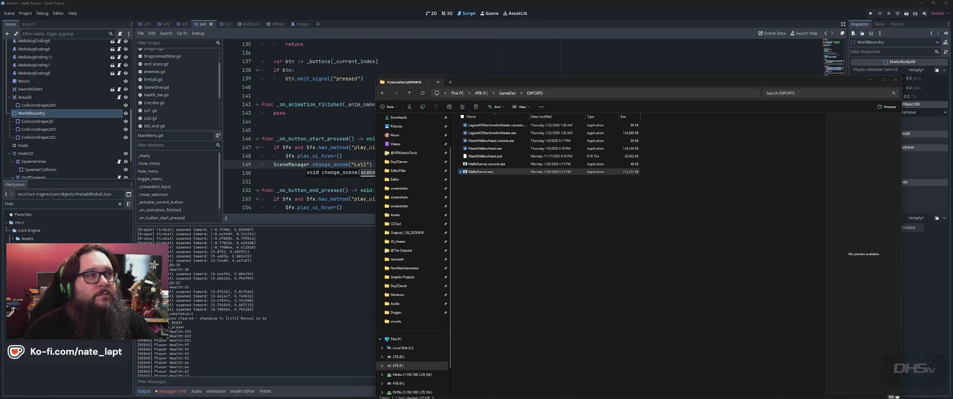
click(487, 172)
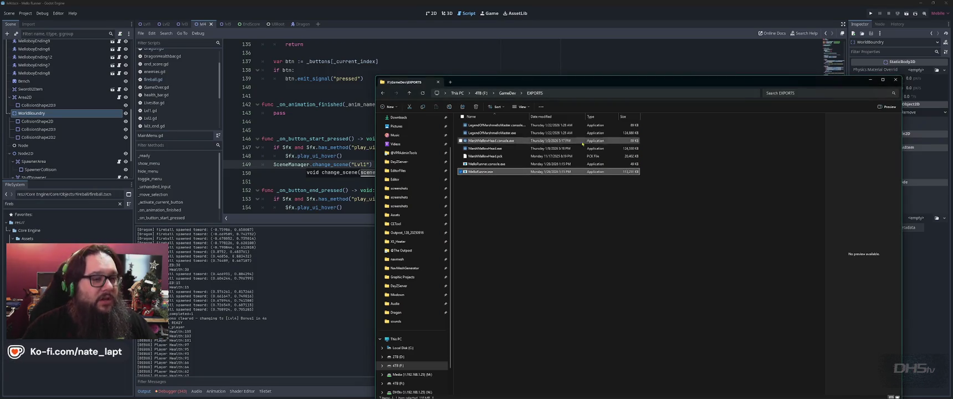
drag(827, 79, 788, 36)
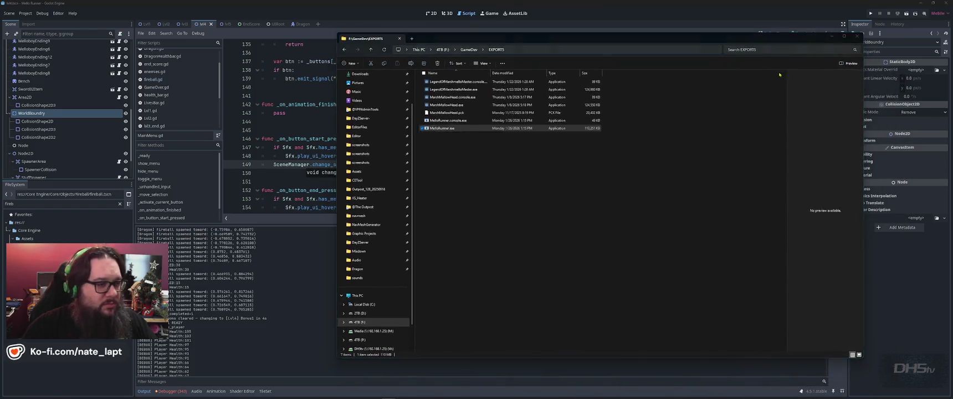
key(alt+Tab)
key(alt+Tab)
key(alt+Tab)
key(Escape)
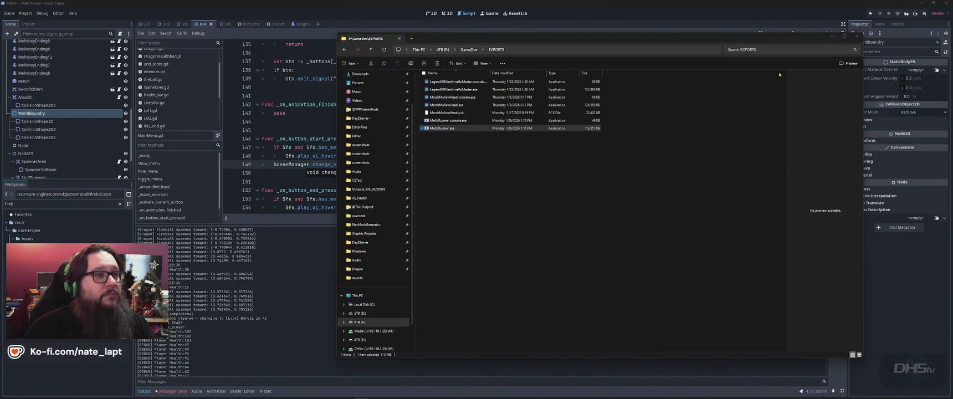